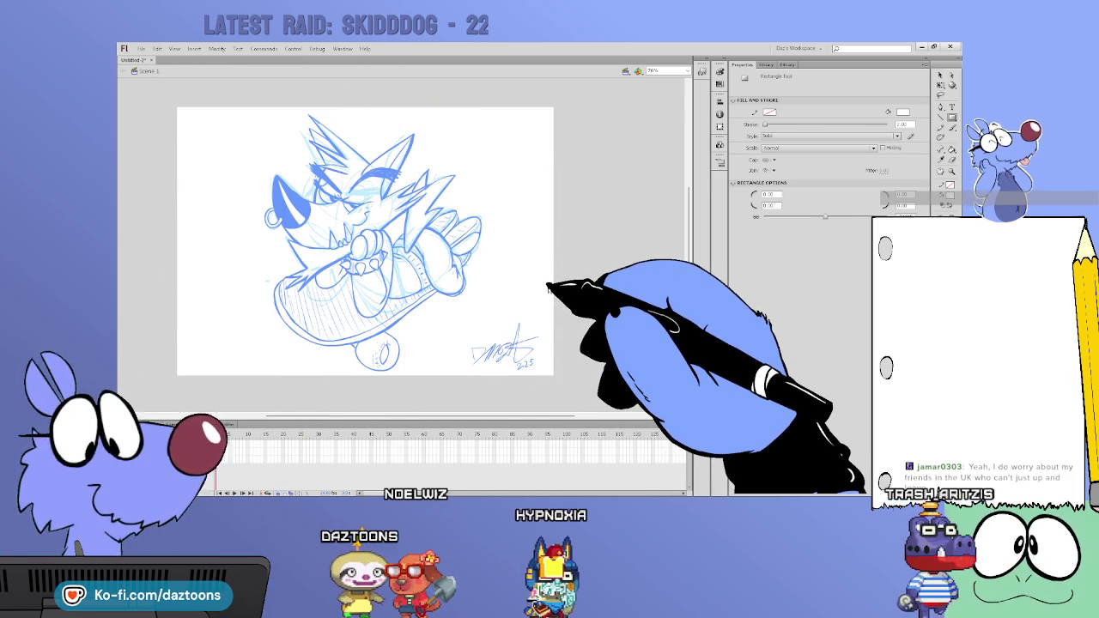
Step: Close the rhino skateboard sketch and start a new ActionScript 3.0 document
key("ctrl+w")
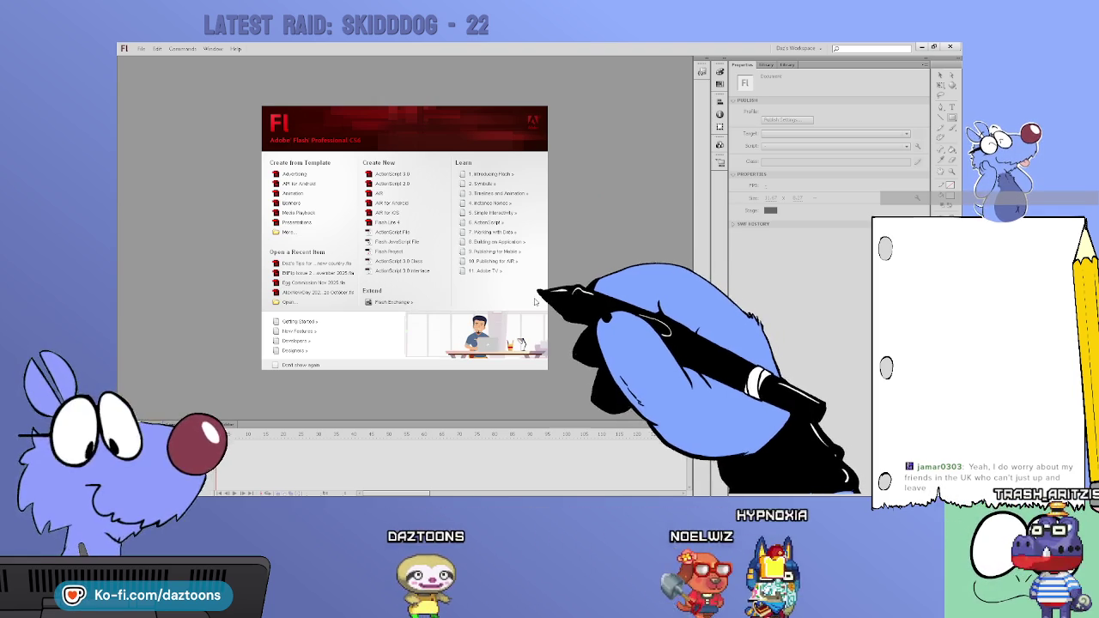
left_click(416, 192)
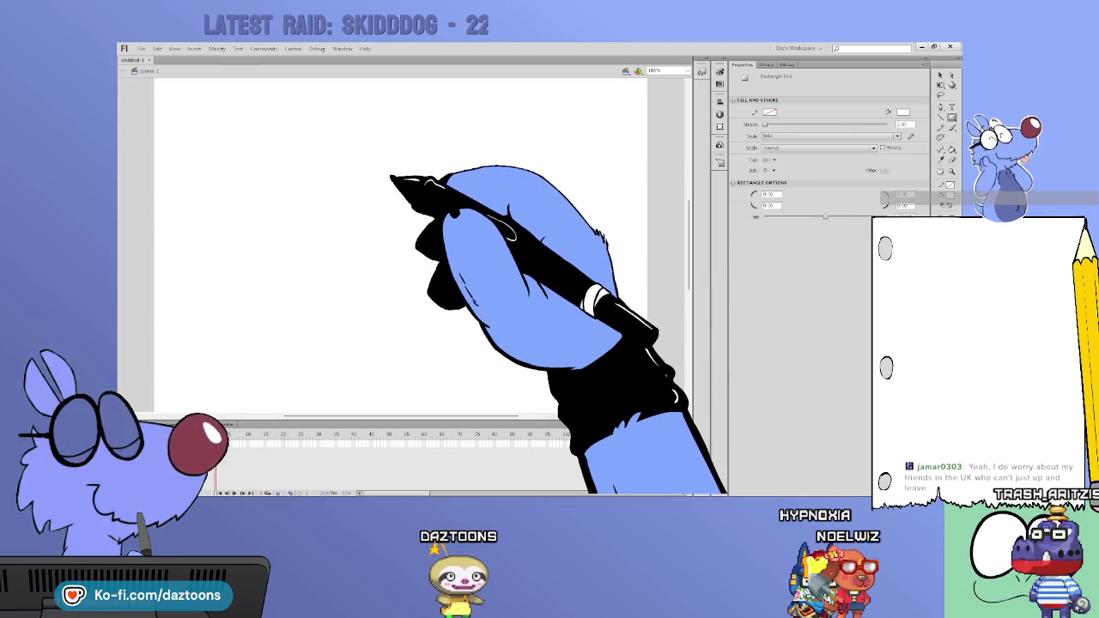
Step: Paste the blue storyboard sketch onto the stage and zoom out to frame its top panels
key("ctrl+v")
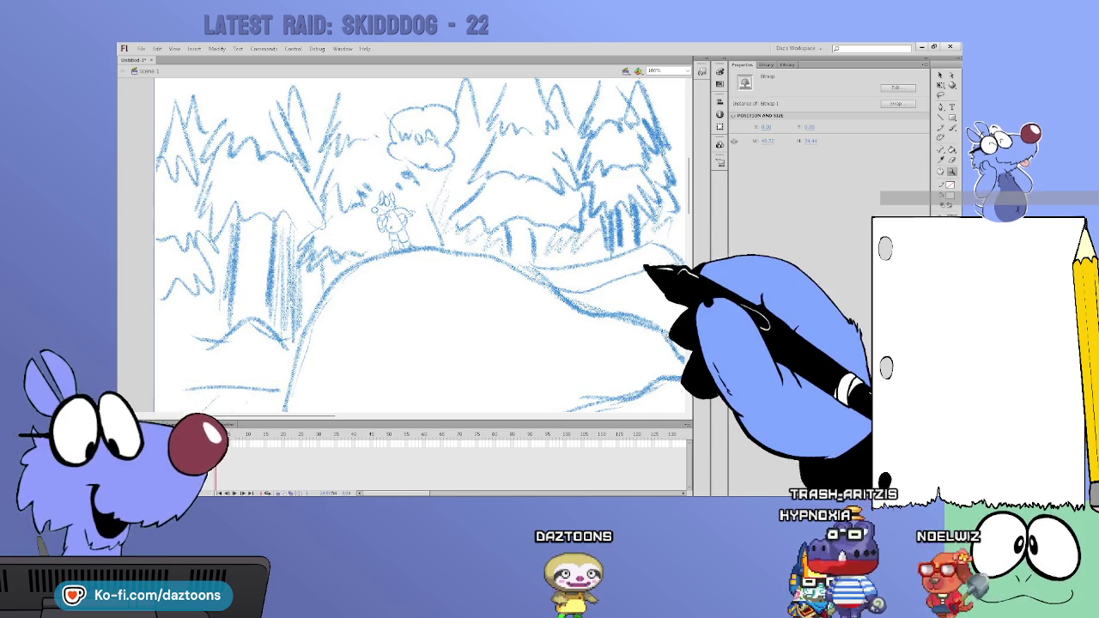
key("ctrl+minus")
key("ctrl+minus")
scroll(420, 240, "down", 3)
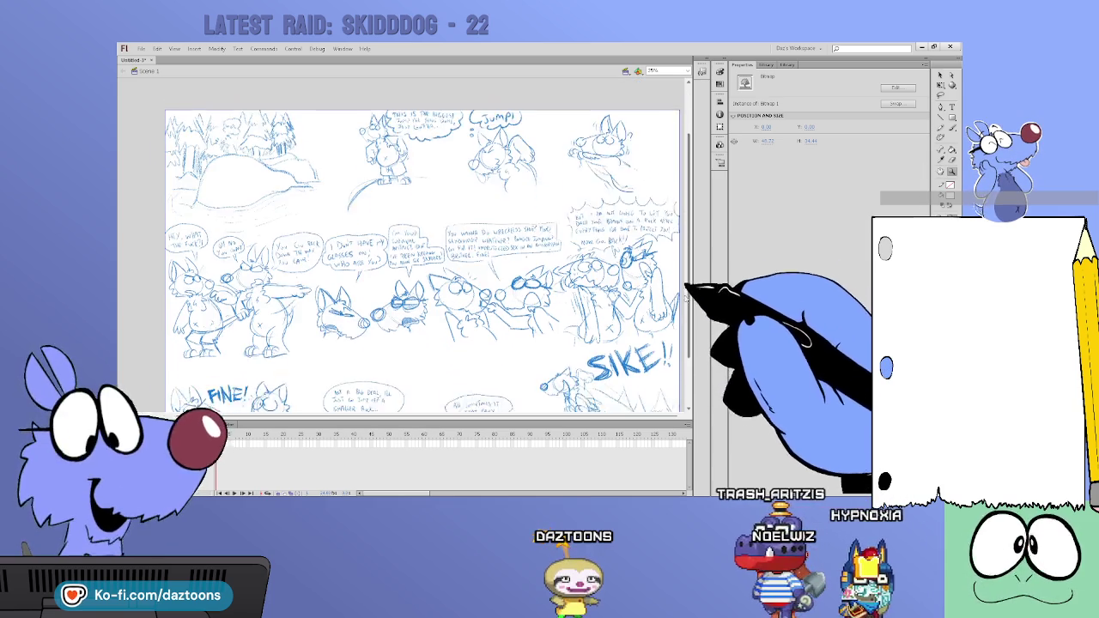
scroll(421, 240, "down", 3)
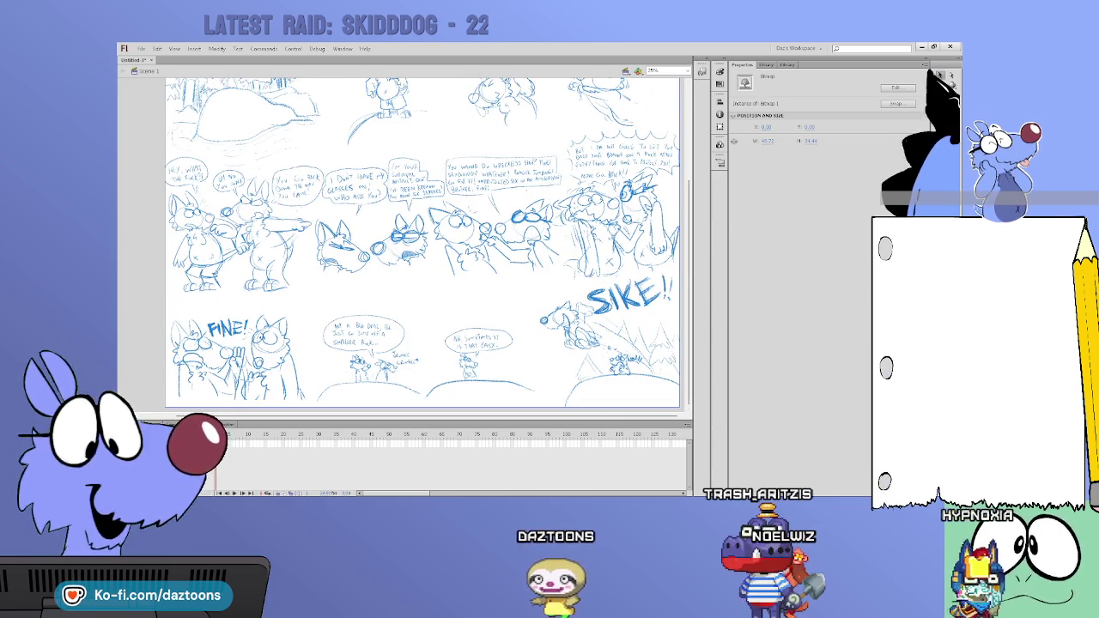
left_click_drag(653, 172, 631, 214)
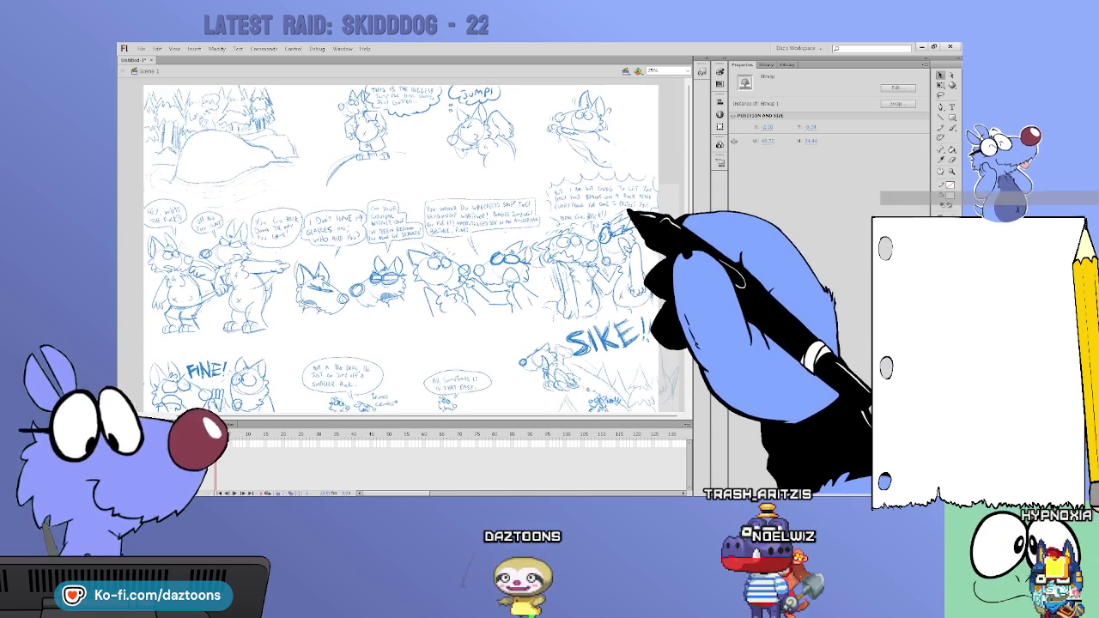
left_click(692, 221)
mouse_move(691, 246)
left_mouse_down()
mouse_move(691, 305)
mouse_move(692, 289)
left_mouse_up()
Step: Convert the sketch to a Movie Clip symbol and set its Color Effect style to Brightness
left_click(617, 262)
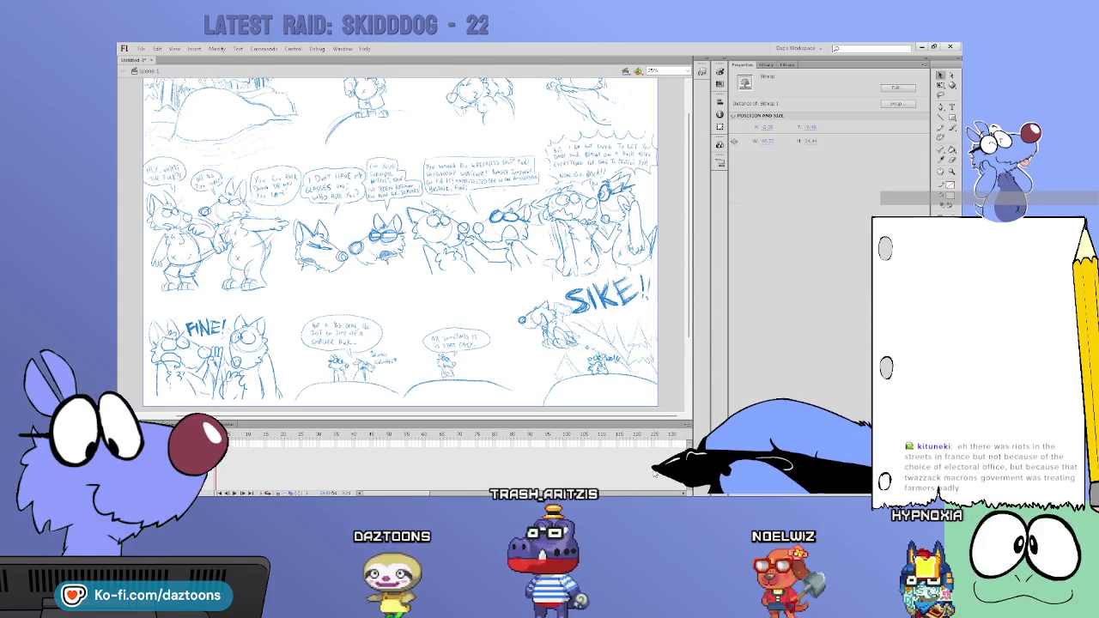
key("F8")
key("Return")
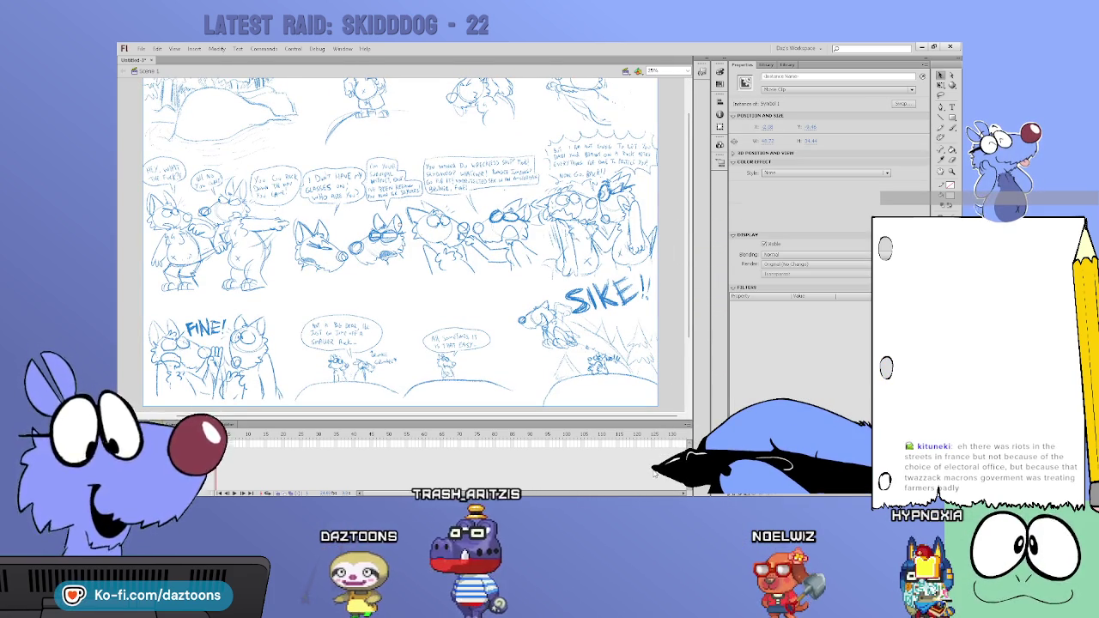
left_click(824, 173)
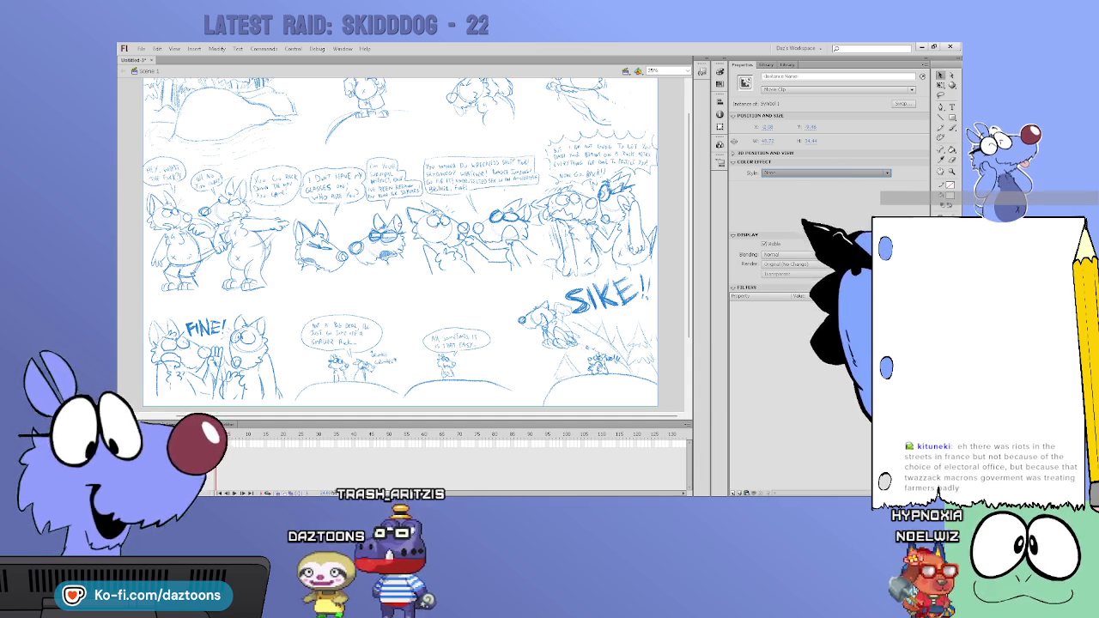
scroll(399, 266, "up", 2)
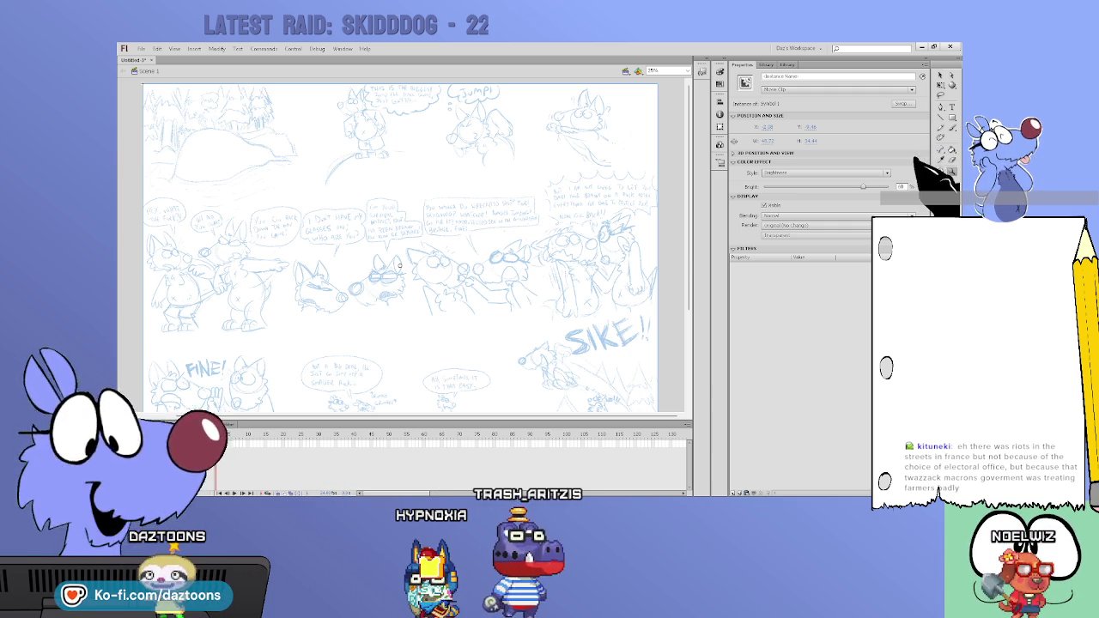
Step: Scroll through the whole lightened storyboard page, then zoom in on the first panel
scroll(400, 249, "down", 1)
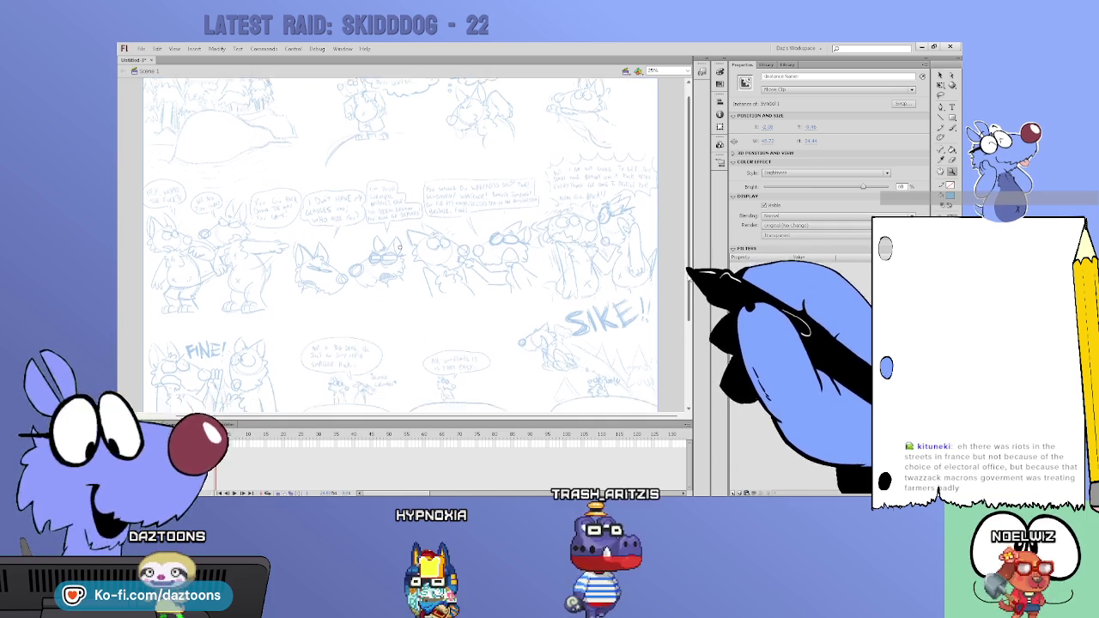
scroll(400, 249, "down", 1)
scroll(401, 249, "down", 1)
scroll(400, 245, "up", 2)
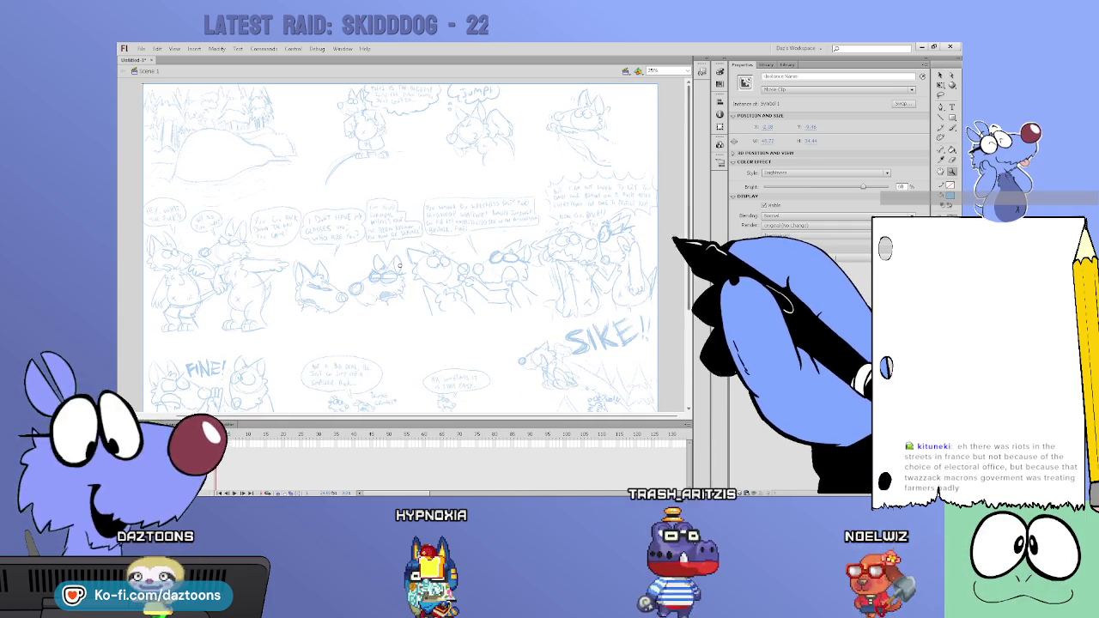
scroll(400, 245, "up", 1)
scroll(401, 249, "down", 1)
scroll(401, 249, "down", 1)
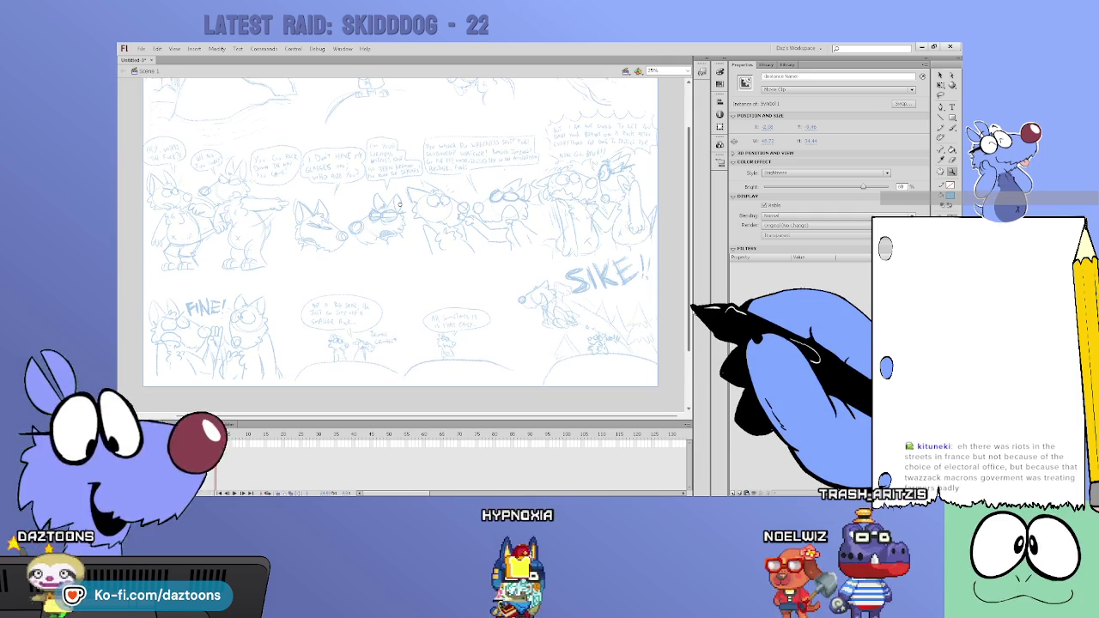
scroll(400, 245, "up", 3)
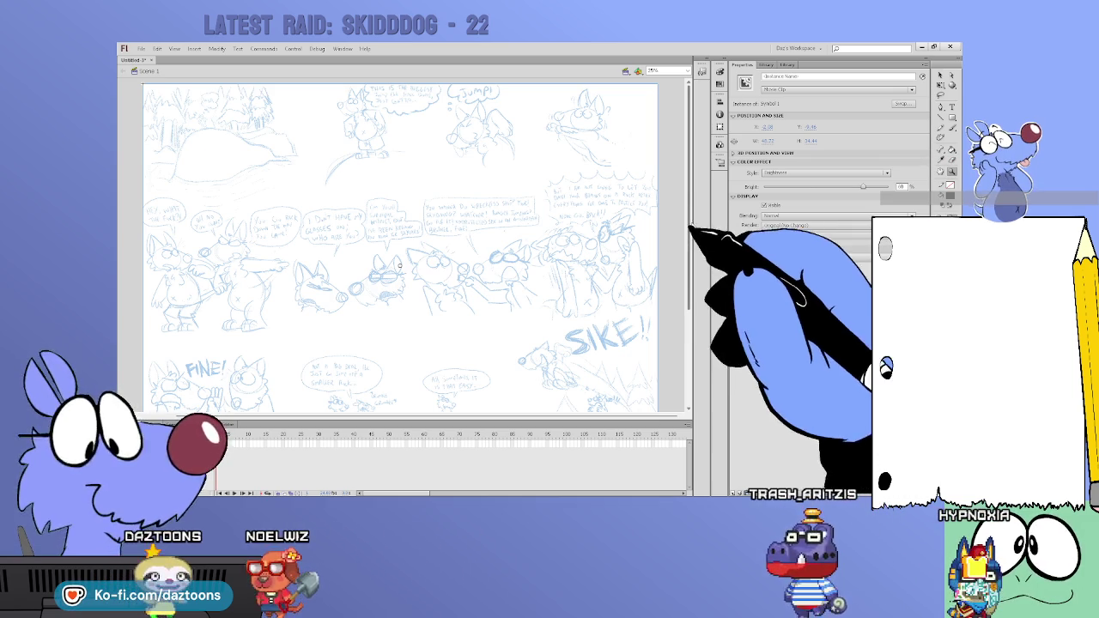
key("ctrl+equal")
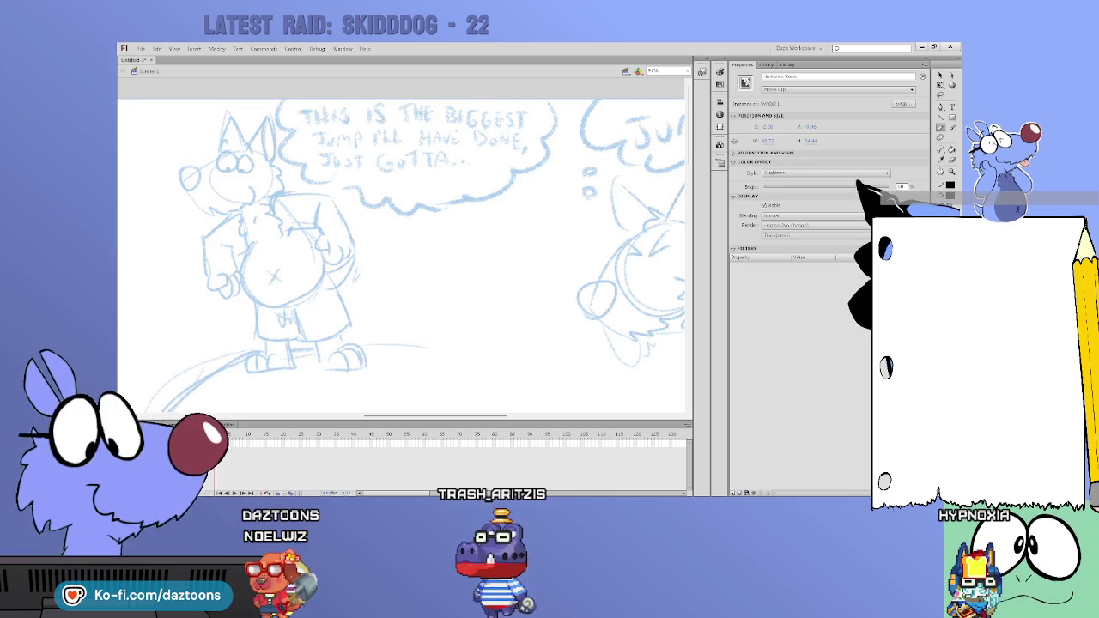
Step: Set up the Pencil with a thicker black stroke, testing and undoing three strokes
key("y")
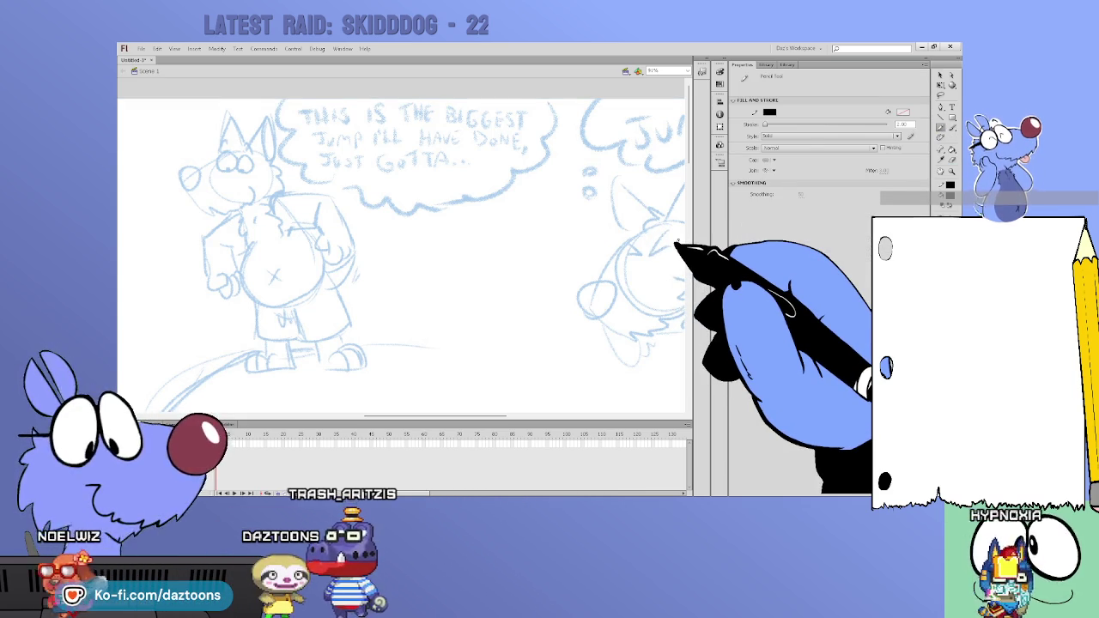
left_click_drag(765, 125, 776, 125)
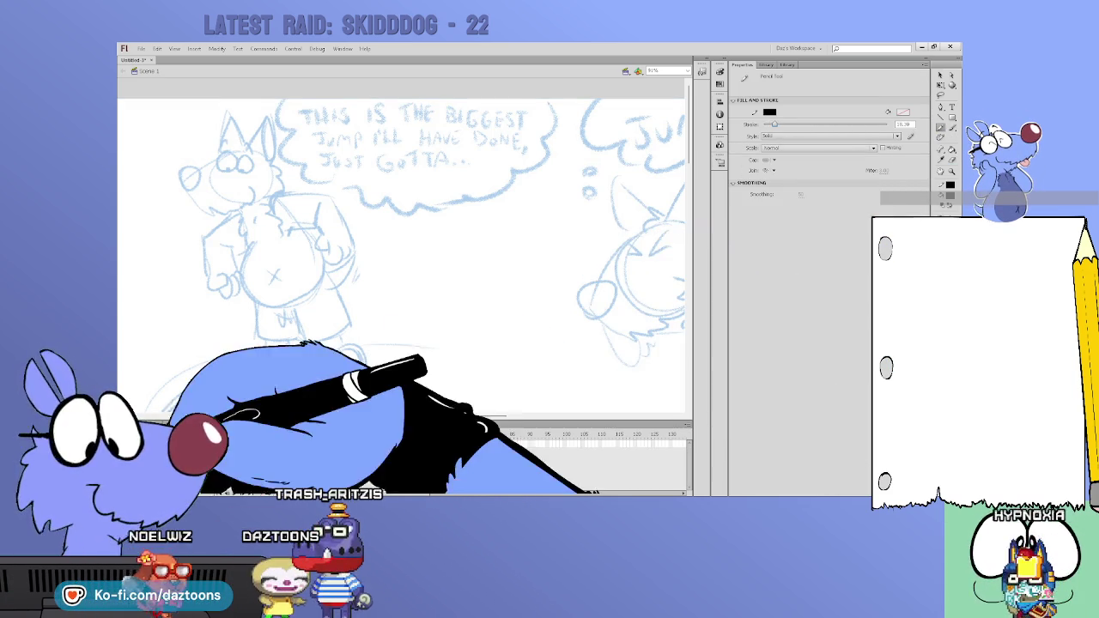
left_click_drag(298, 330, 433, 289)
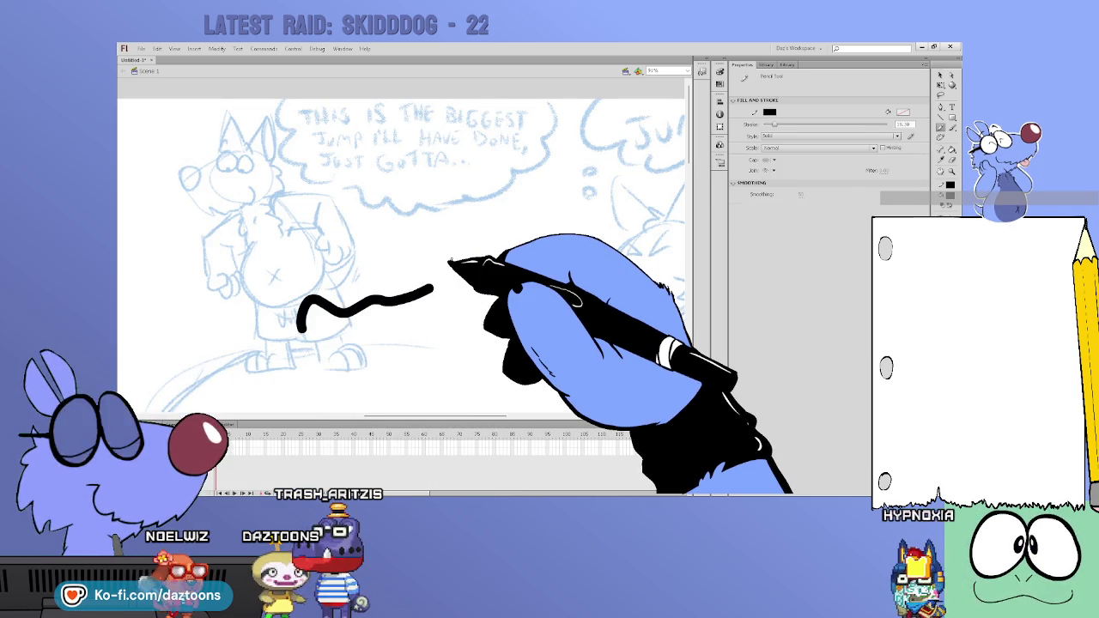
key("ctrl+z")
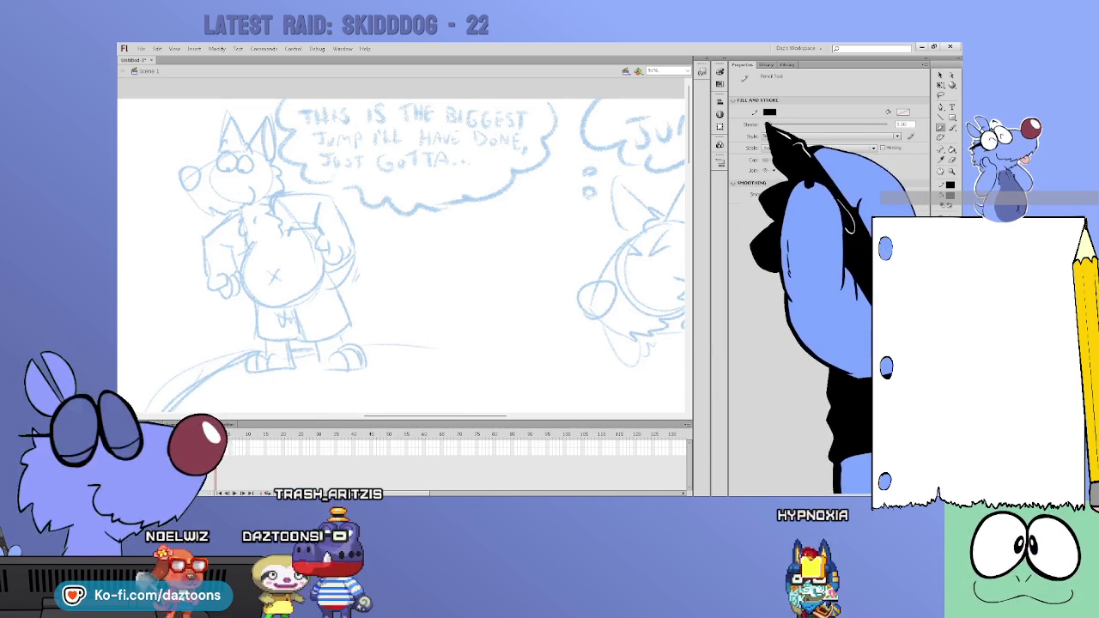
left_click_drag(510, 258, 542, 276)
key("ctrl+z")
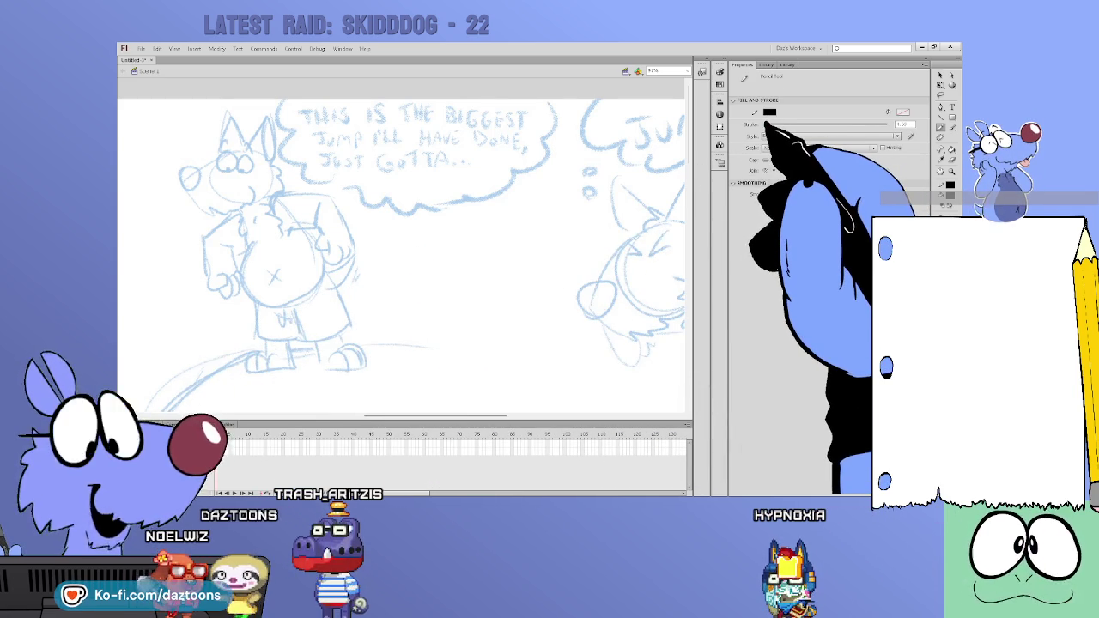
left_click_drag(643, 215, 635, 256)
key("ctrl+z")
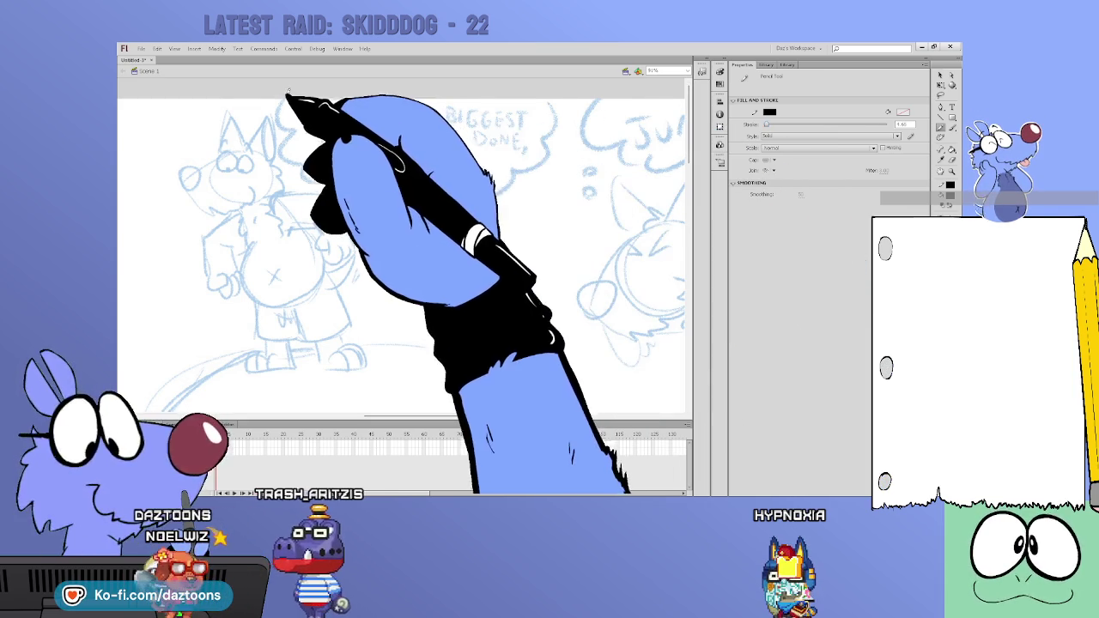
Step: Ink the thought balloon's outline with a scalloped bottom and small trailing oval bubbles
mouse_move(288, 92)
left_mouse_down()
mouse_move(285, 132)
mouse_move(305, 171)
mouse_move(408, 207)
mouse_move(504, 191)
mouse_move(545, 152)
mouse_move(557, 115)
mouse_move(541, 91)
left_mouse_up()
left_click_drag(289, 93, 565, 89)
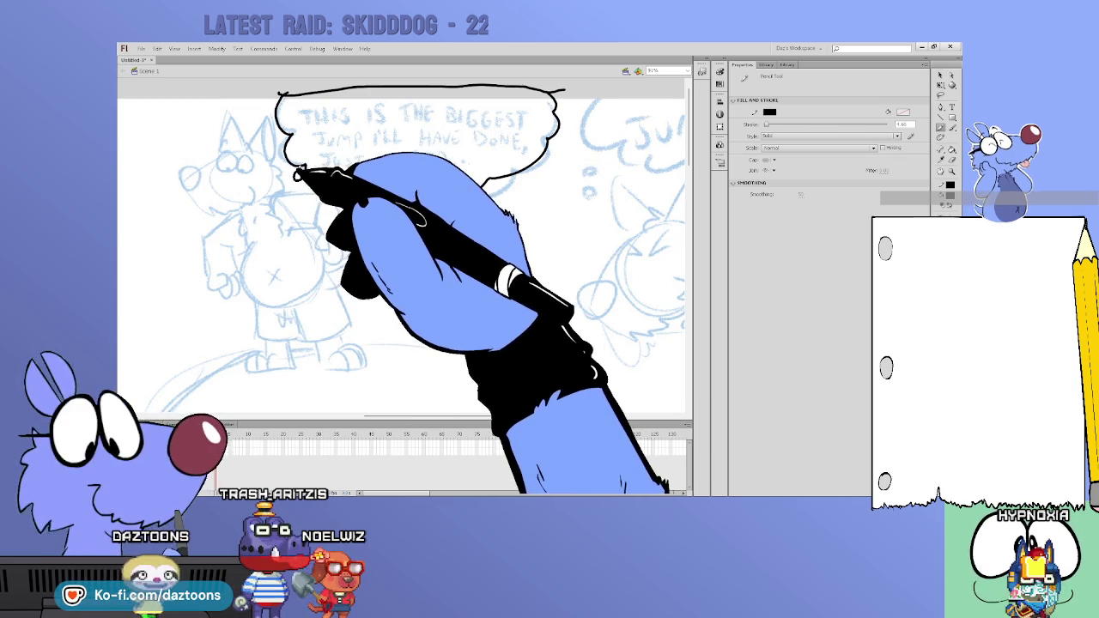
left_click_drag(304, 176, 487, 181)
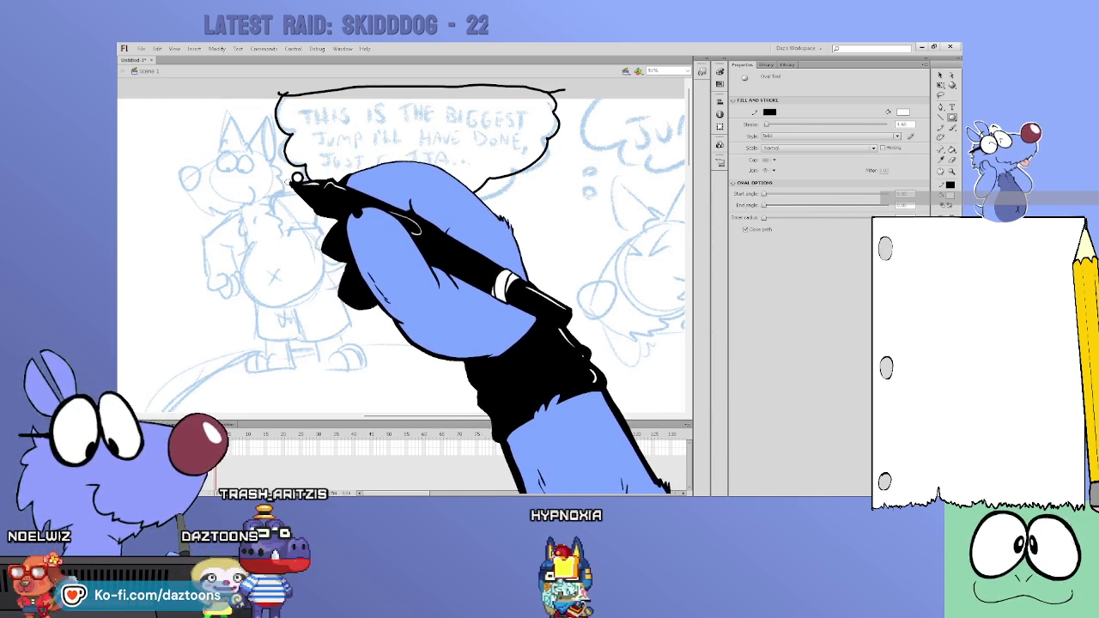
left_click_drag(347, 158, 365, 163)
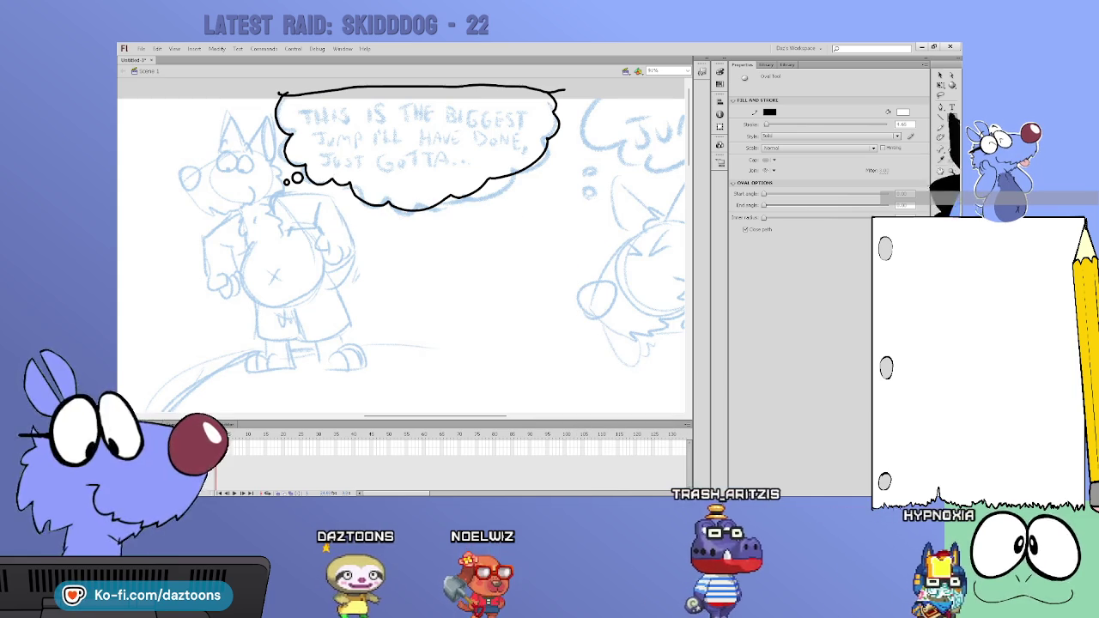
Step: Fill the thought balloon solid white and check the whole shape with the Selection tool
left_click(951, 149)
left_click(515, 144)
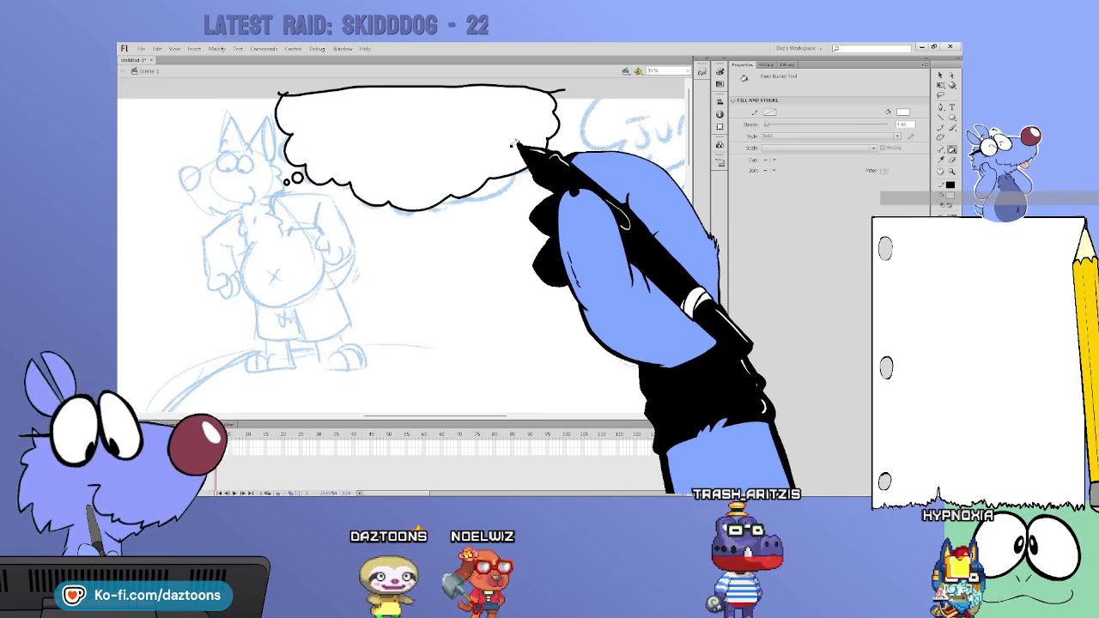
left_click(940, 75)
double_click(529, 169)
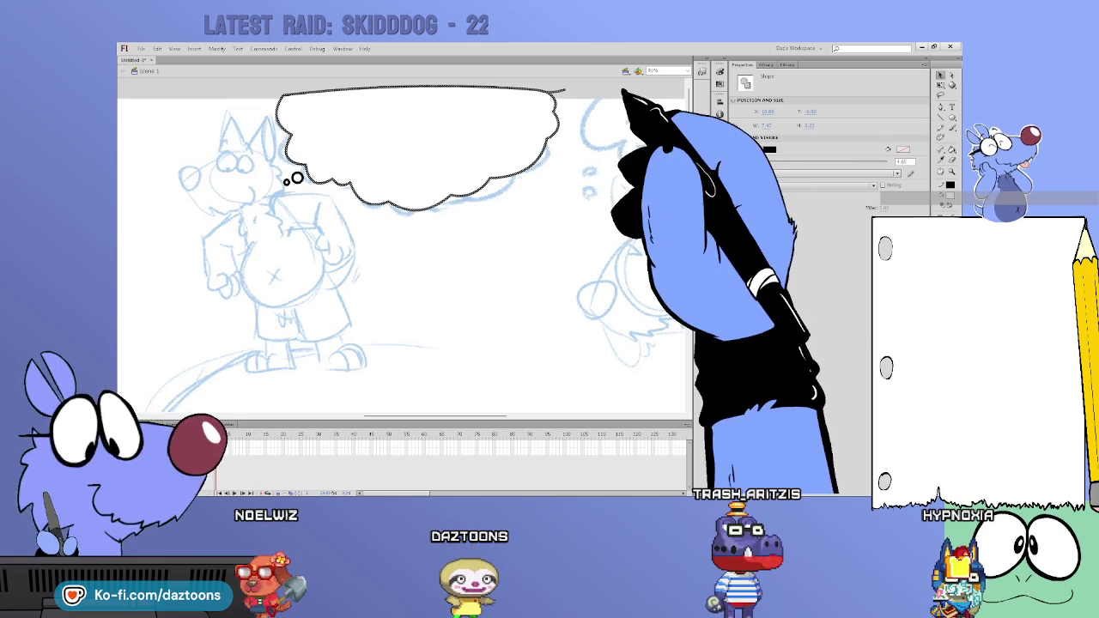
key("ctrl+shift+a")
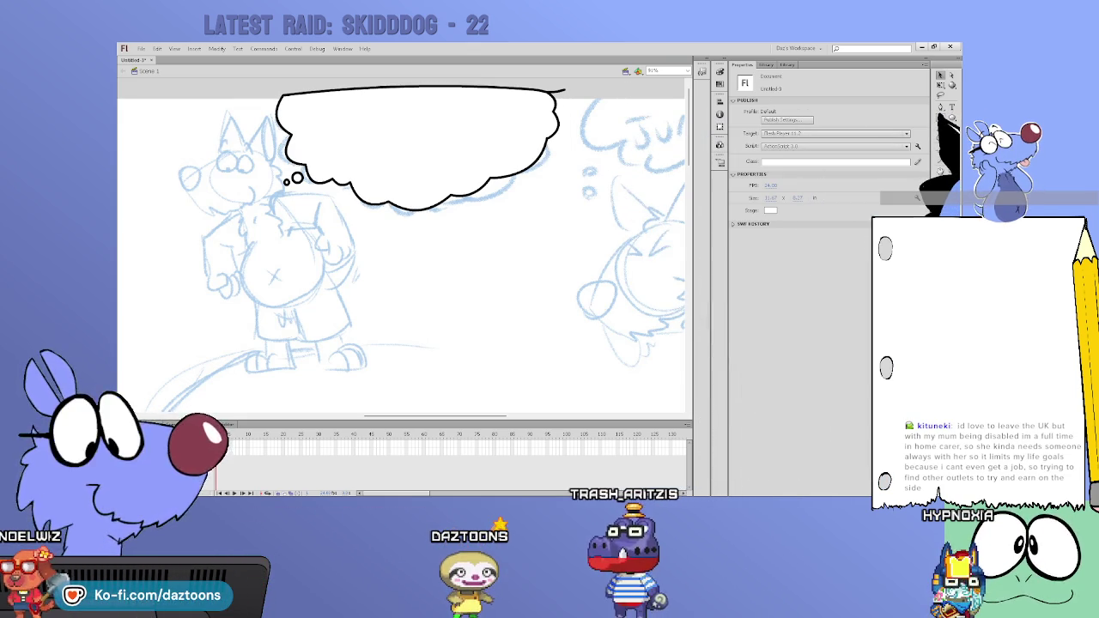
key("t")
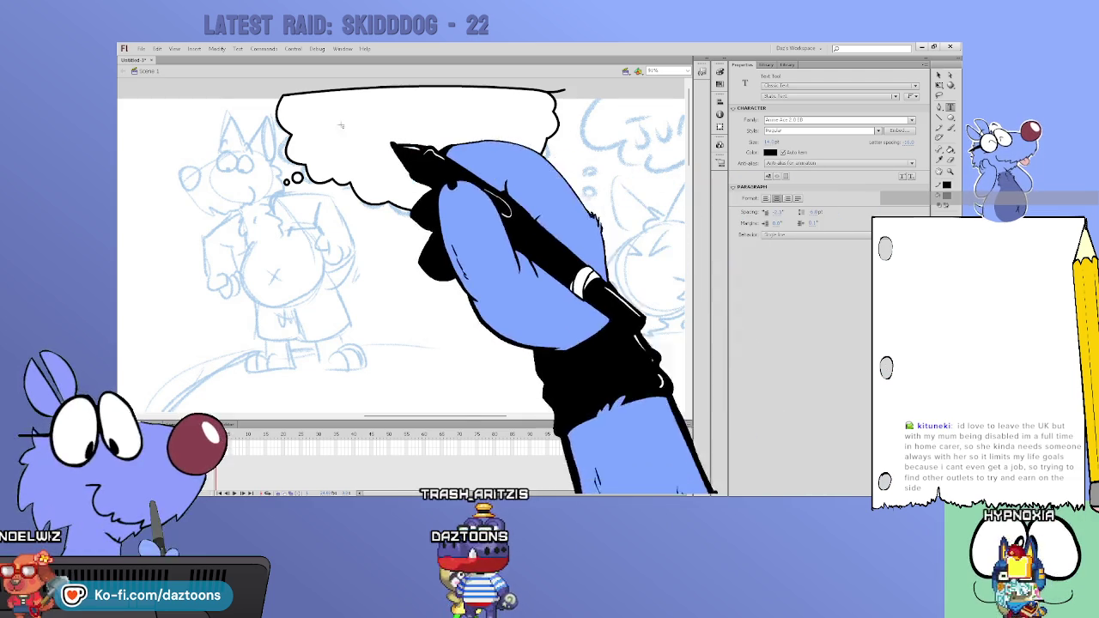
Step: Type 'OH BOY, THIS WILL BE THE BIGGEST JUMP' inside the thought bubble
left_click(313, 114)
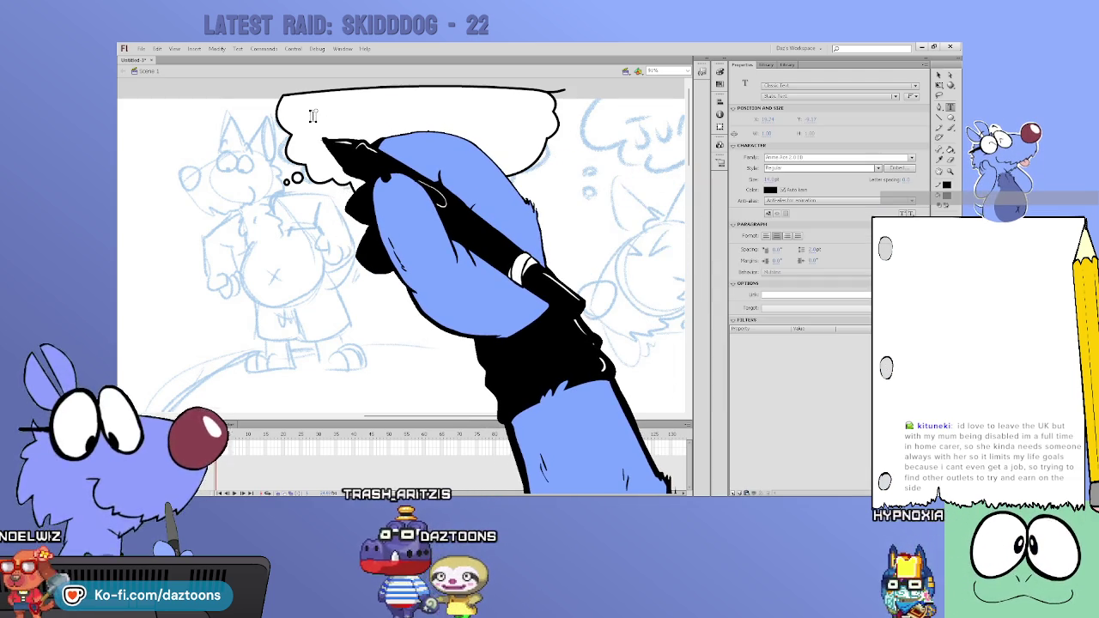
type("OH BOII")
key("BackSpace")
type("Y,")
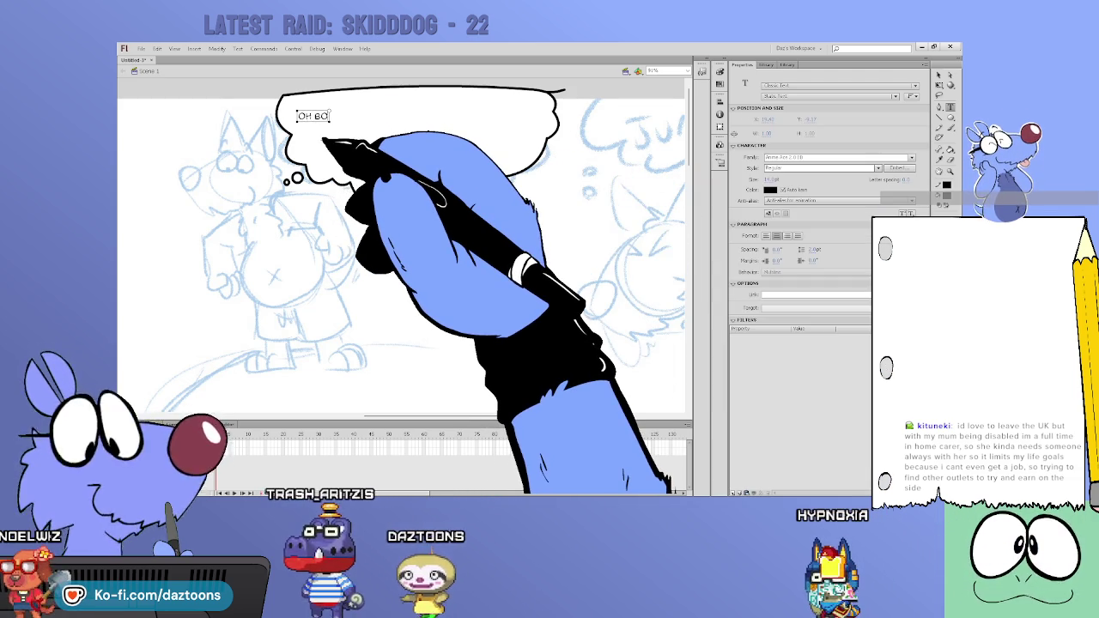
type(" THIS WILL BE THE BI")
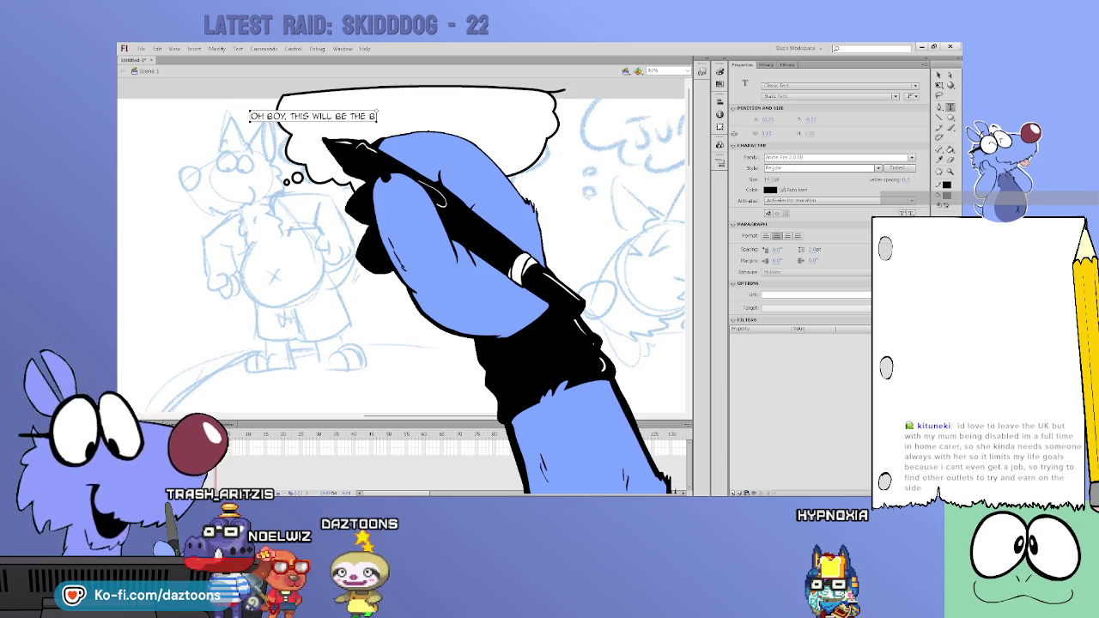
type("GGEST J")
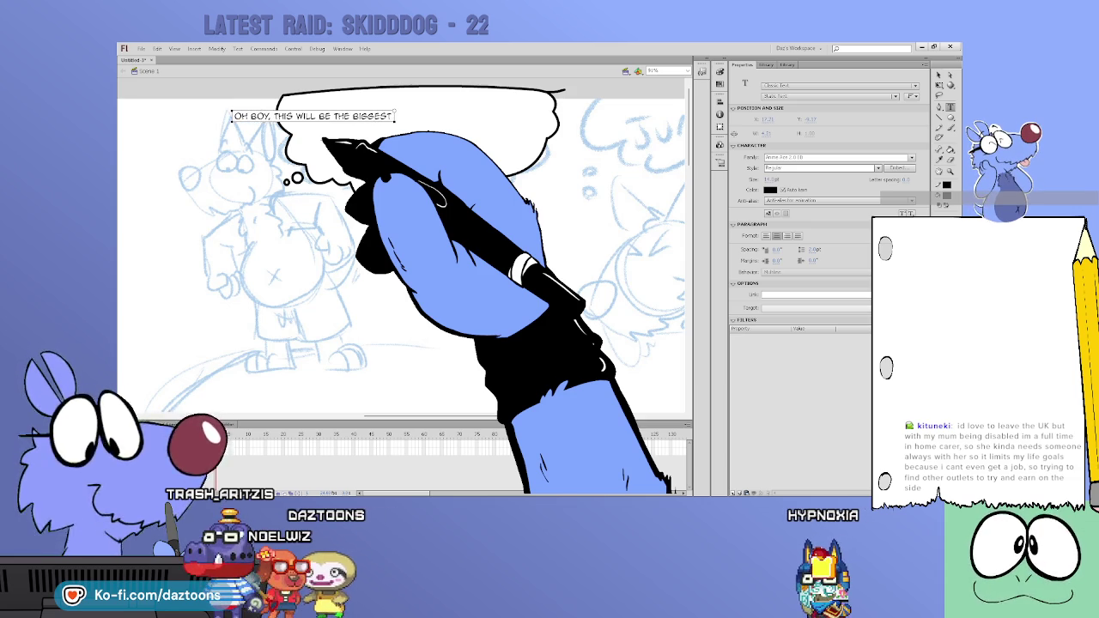
type("UMP I")
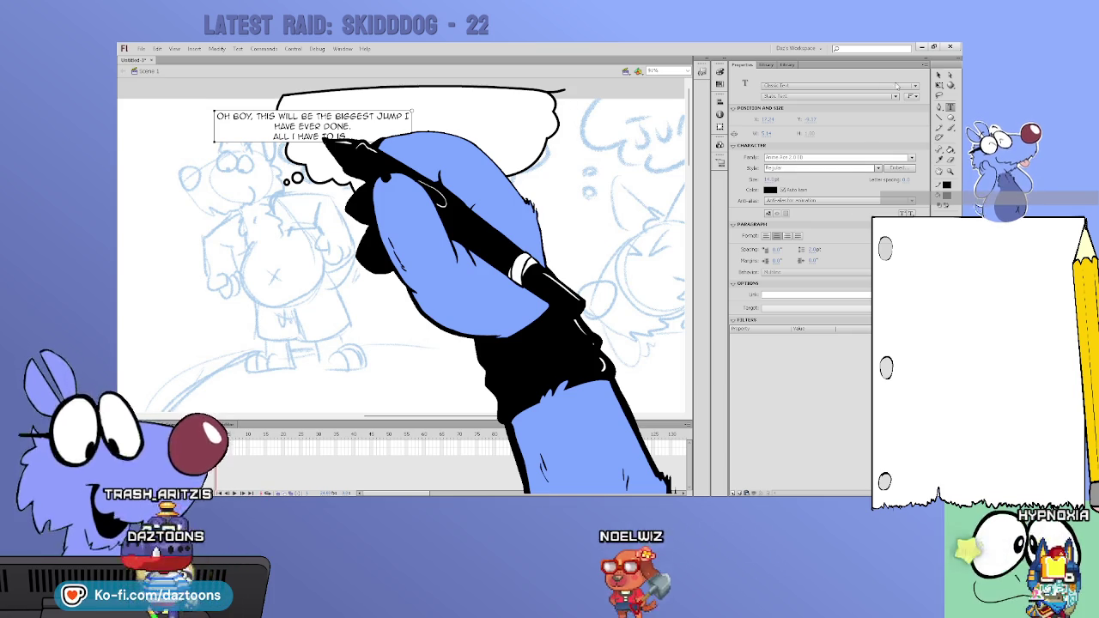
left_click_drag(309, 126, 397, 123)
left_click_drag(482, 115, 486, 121)
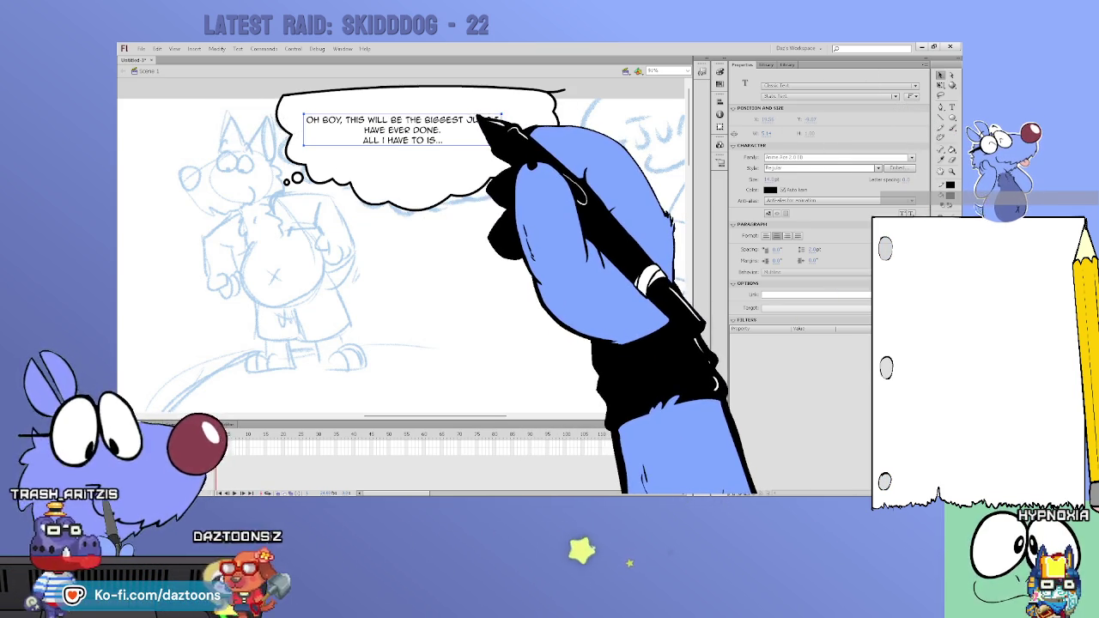
Step: Set the caption to size 20, wrap it after BIGGEST, and centre it in the bubble
left_click(769, 180)
type("20")
key("Return")
left_click_drag(773, 179, 799, 179)
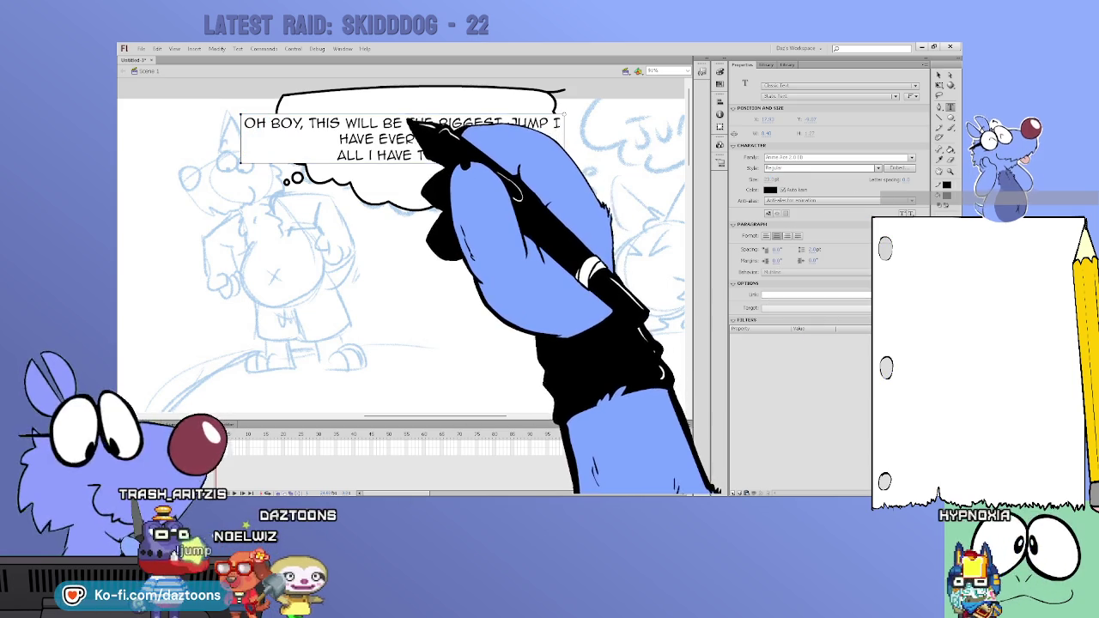
left_click_drag(563, 115, 487, 115)
left_click_drag(361, 138, 404, 142)
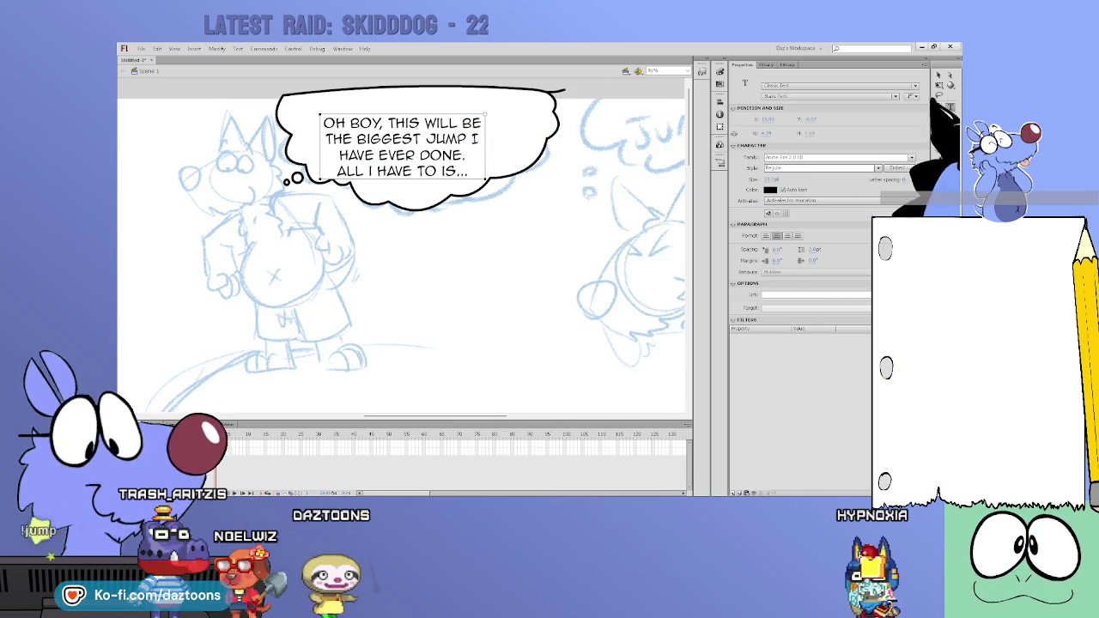
left_click_drag(477, 144, 481, 134)
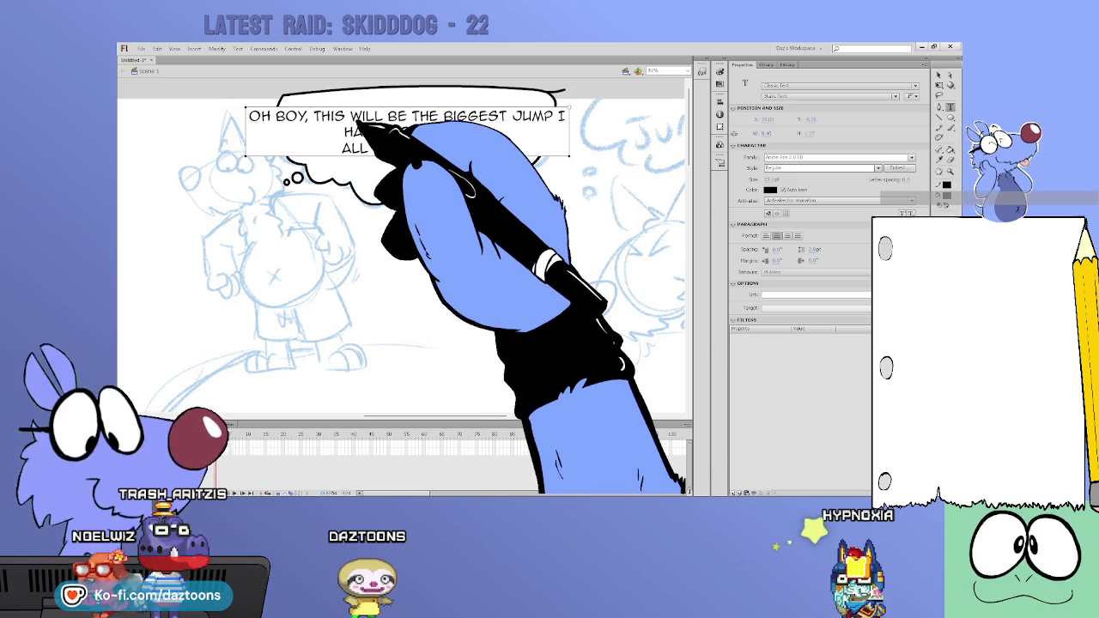
left_click_drag(567, 129, 519, 123)
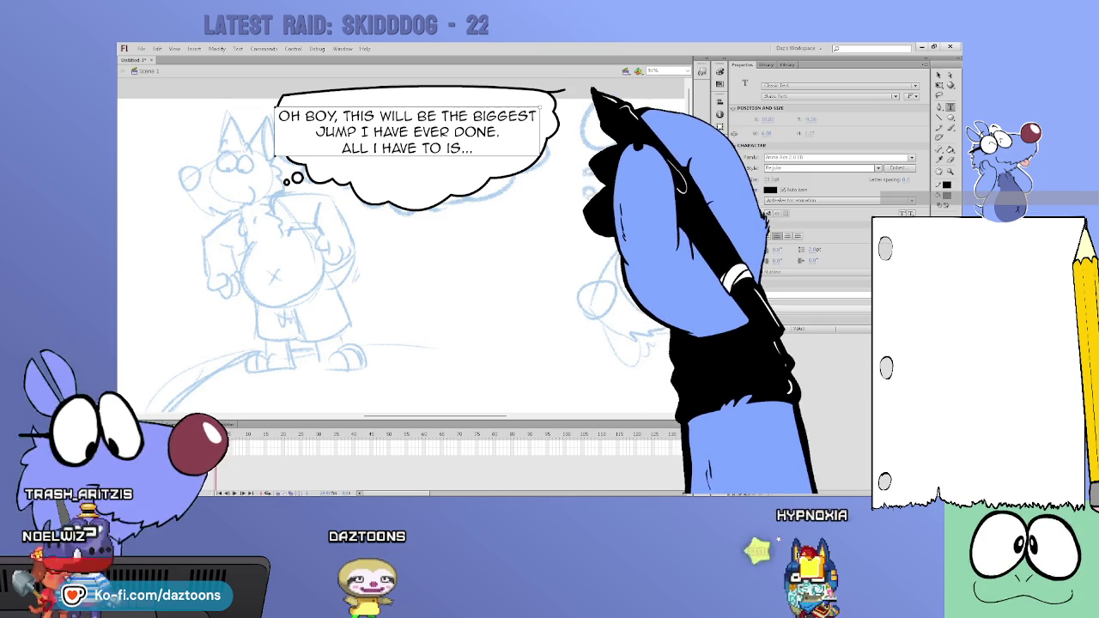
left_click(940, 75)
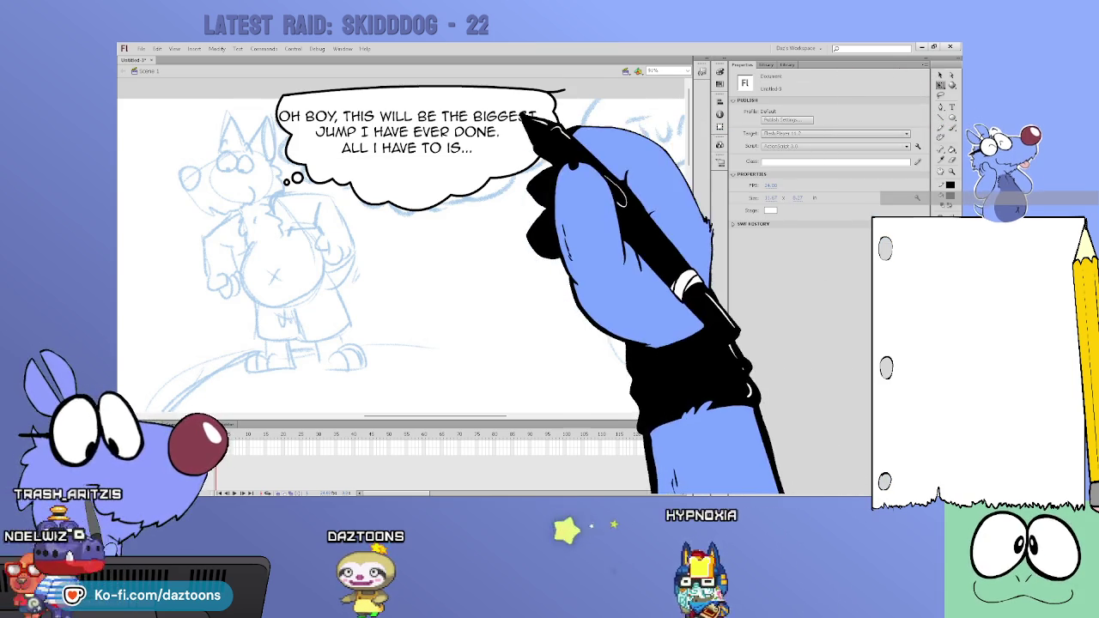
left_click_drag(544, 112, 555, 120)
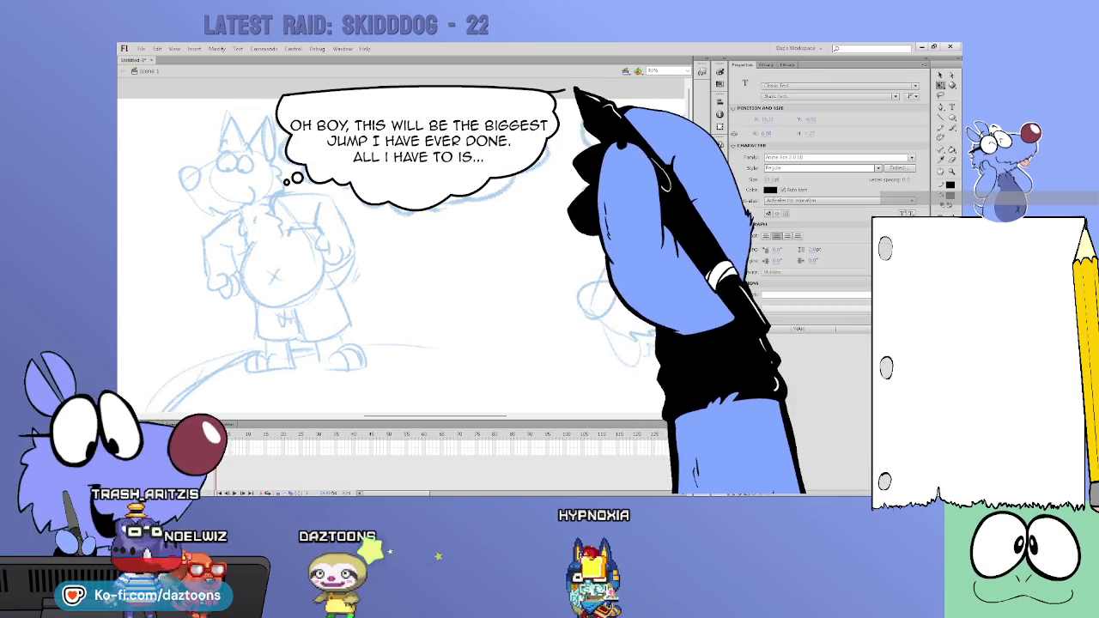
left_click(602, 105)
Step: Type 'WHOAH.' into the landscape panel's small bubble
mouse_move(387, 397)
left_mouse_down()
mouse_move(275, 396)
mouse_move(317, 397)
left_mouse_up()
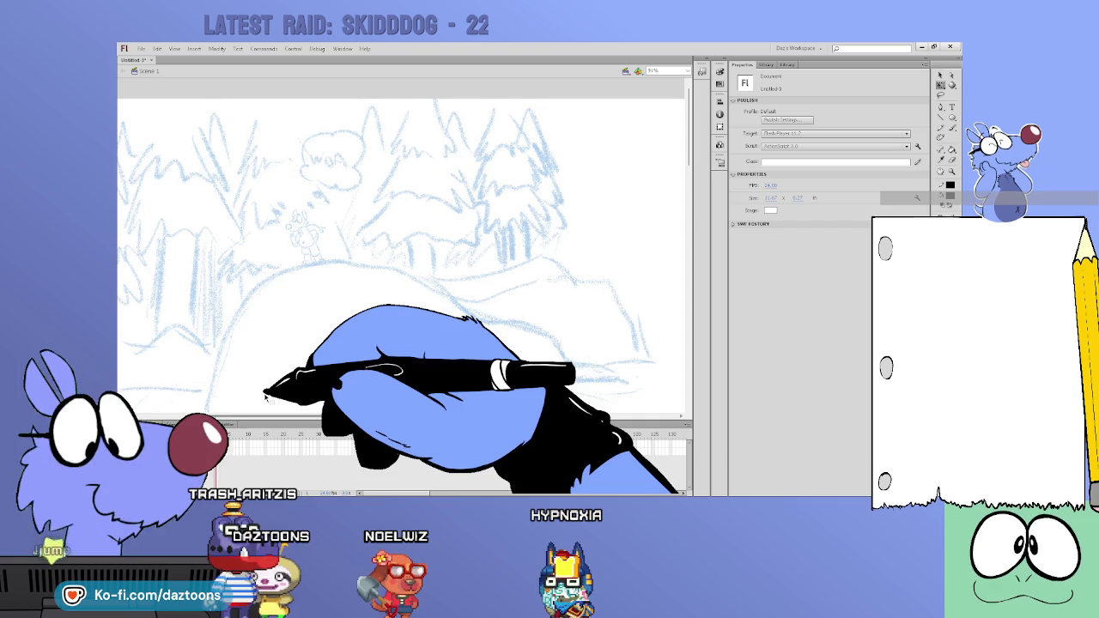
key("t")
left_click(352, 149)
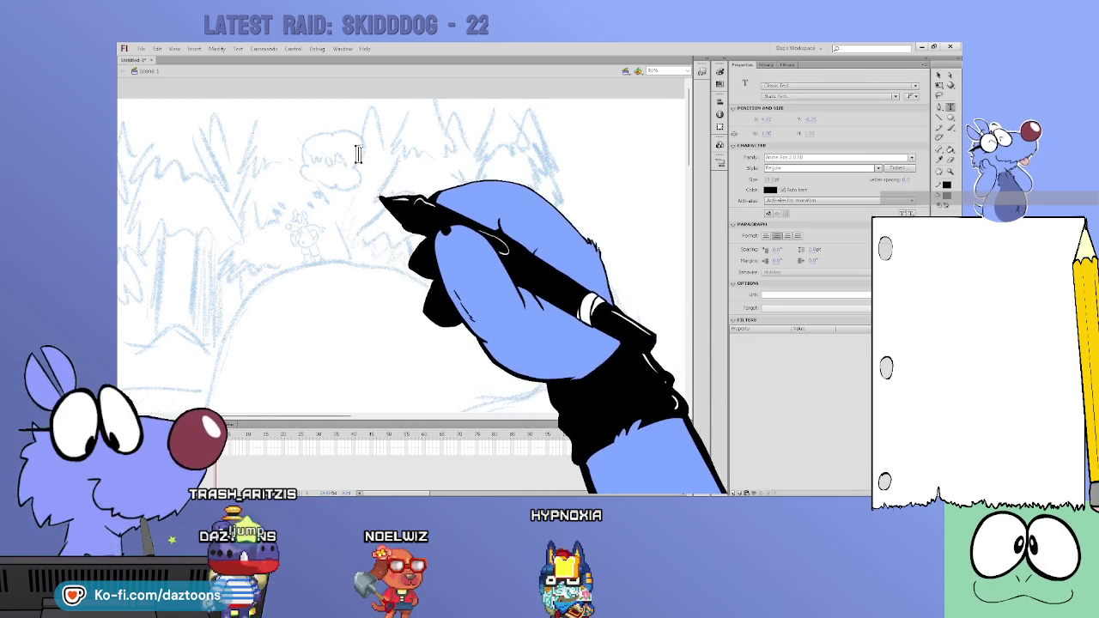
type("WOA")
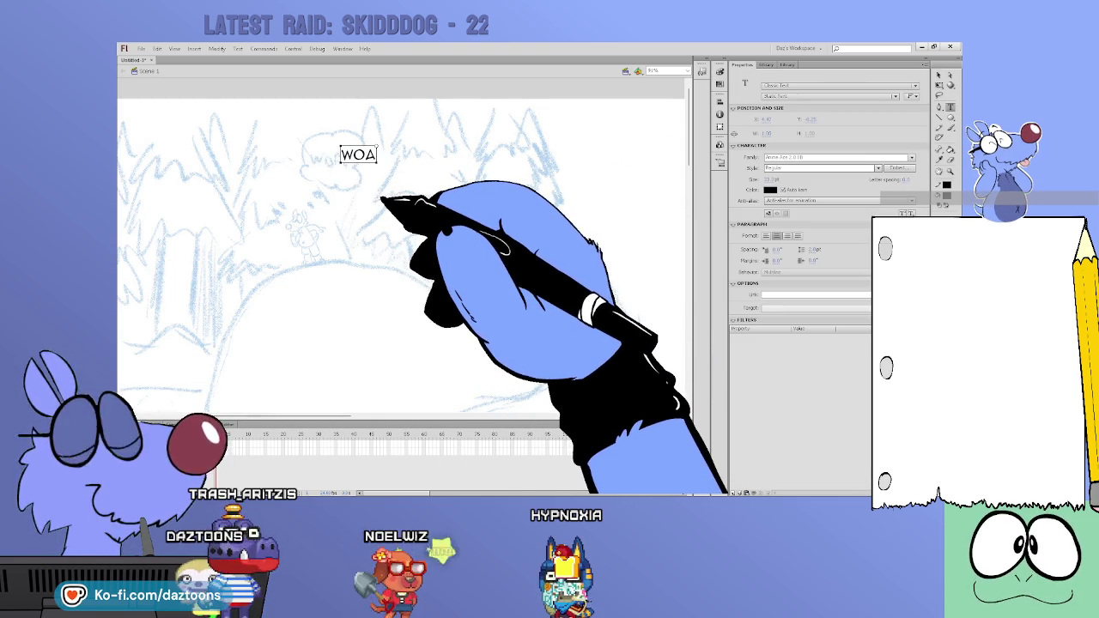
key("BackSpace")
key("BackSpace")
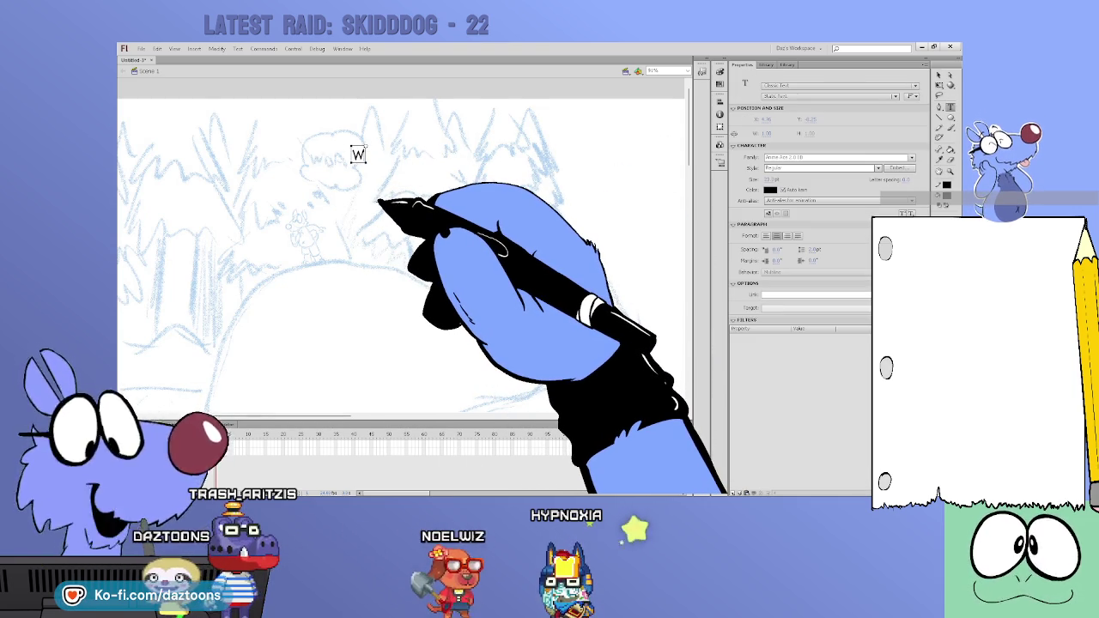
type("HOAH.")
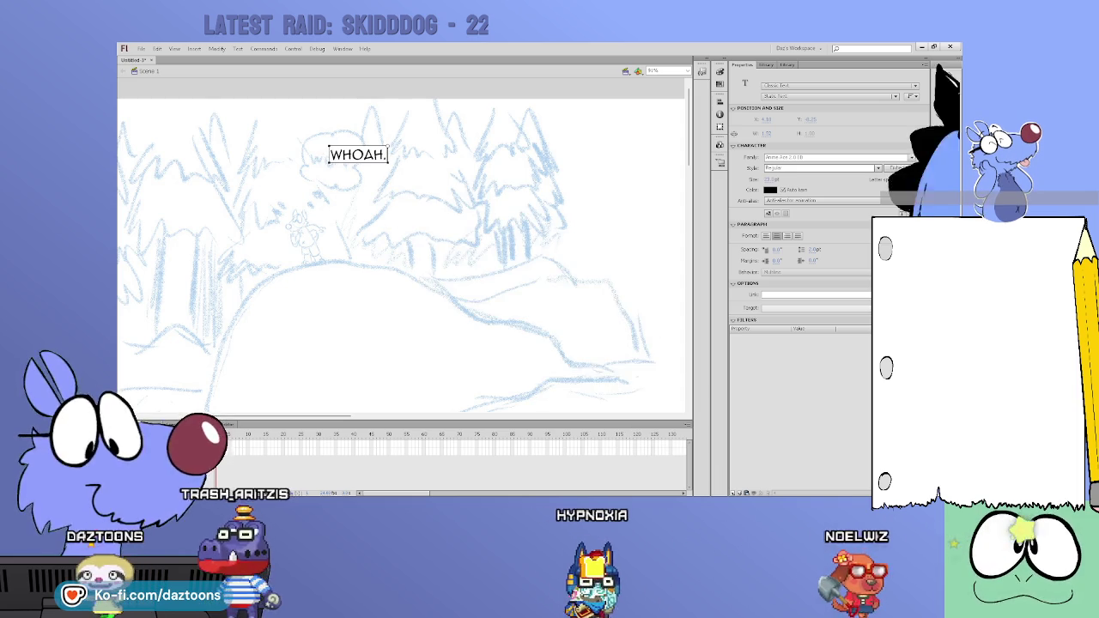
key("Escape")
Step: Enlarge the JUMP! lettering in the next panel and pan to the lower panels
mouse_move(429, 393)
left_mouse_down()
mouse_move(352, 414)
mouse_move(570, 416)
left_mouse_up()
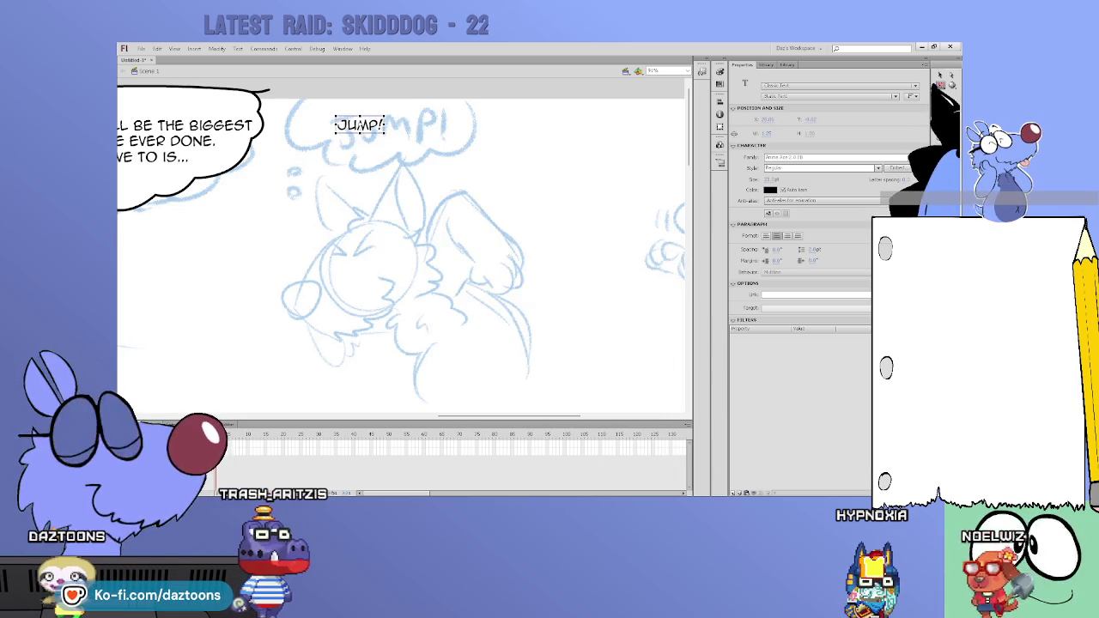
left_click_drag(384, 133, 425, 148)
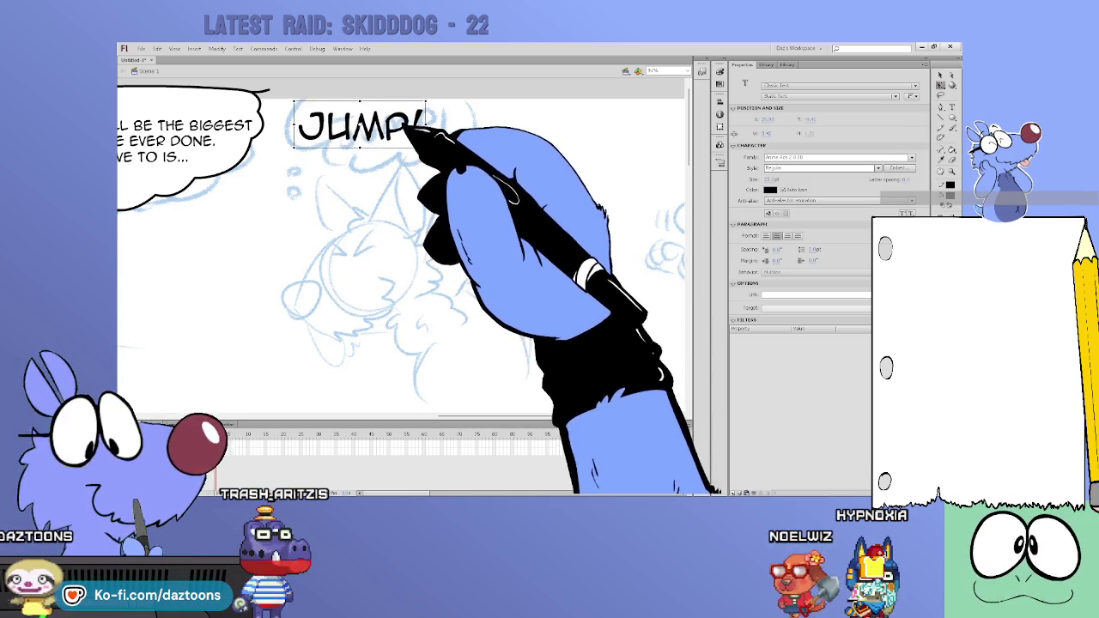
left_click(504, 172)
scroll(463, 416, "right", 3)
mouse_move(464, 417)
left_mouse_down()
mouse_move(515, 414)
mouse_move(373, 423)
left_mouse_up()
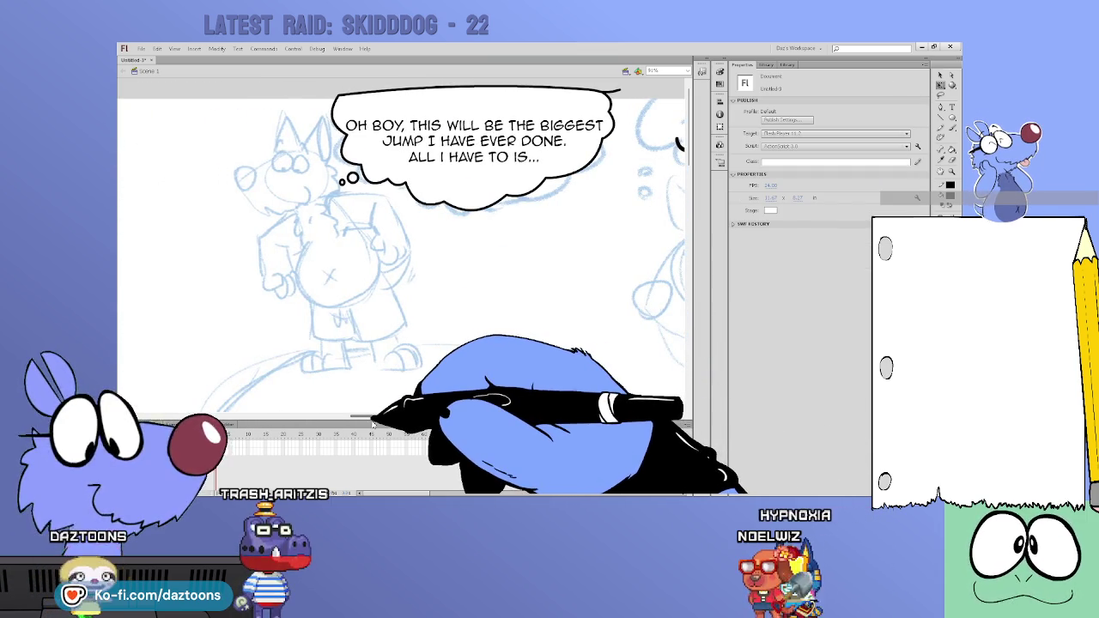
left_click_drag(693, 170, 693, 250)
mouse_move(479, 409)
left_mouse_down()
mouse_move(310, 422)
mouse_move(327, 424)
left_mouse_up()
Step: Type 'HEY! WHAT ARE YOU DOING?!' and move it into its bubble
key("t")
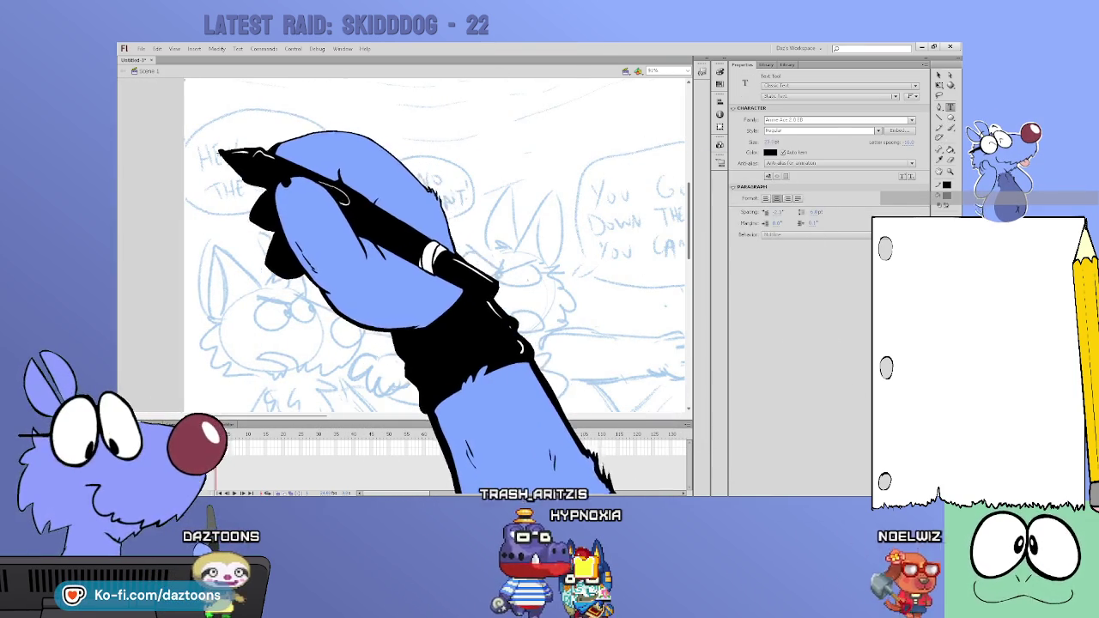
left_click(221, 147)
type("HEY!")
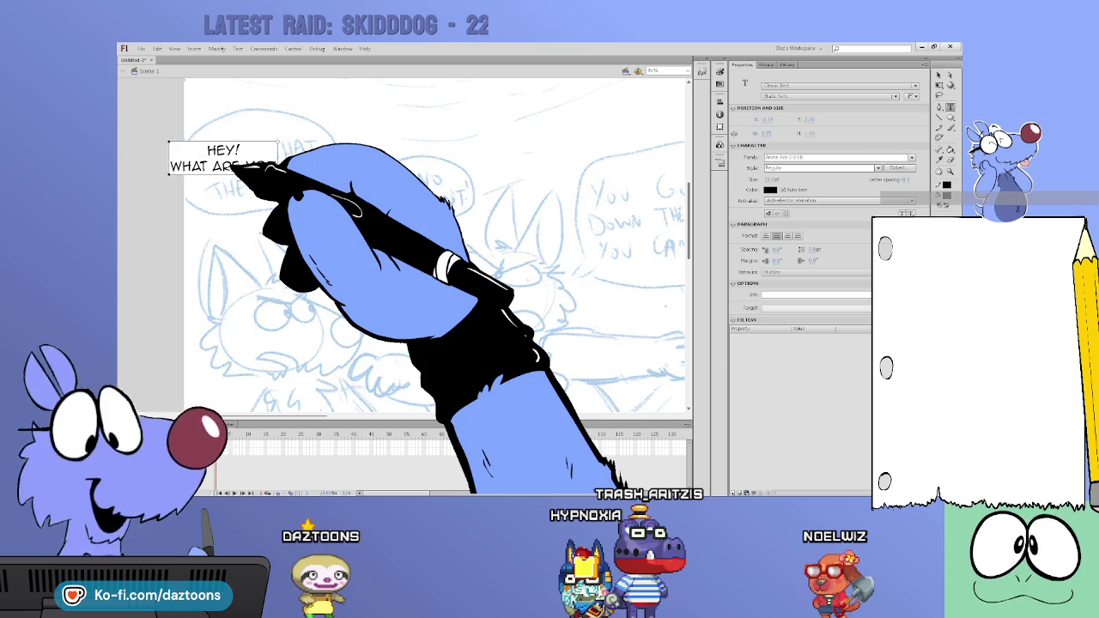
key("BackSpace")
key("BackSpace")
type("U DOING?!")
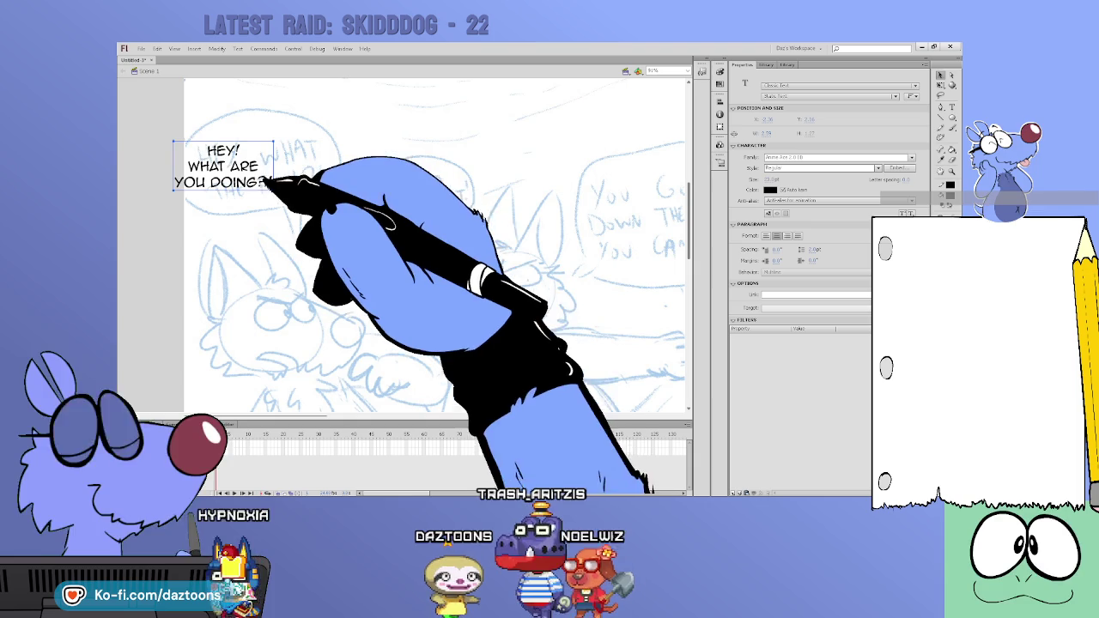
left_click_drag(258, 176, 291, 176)
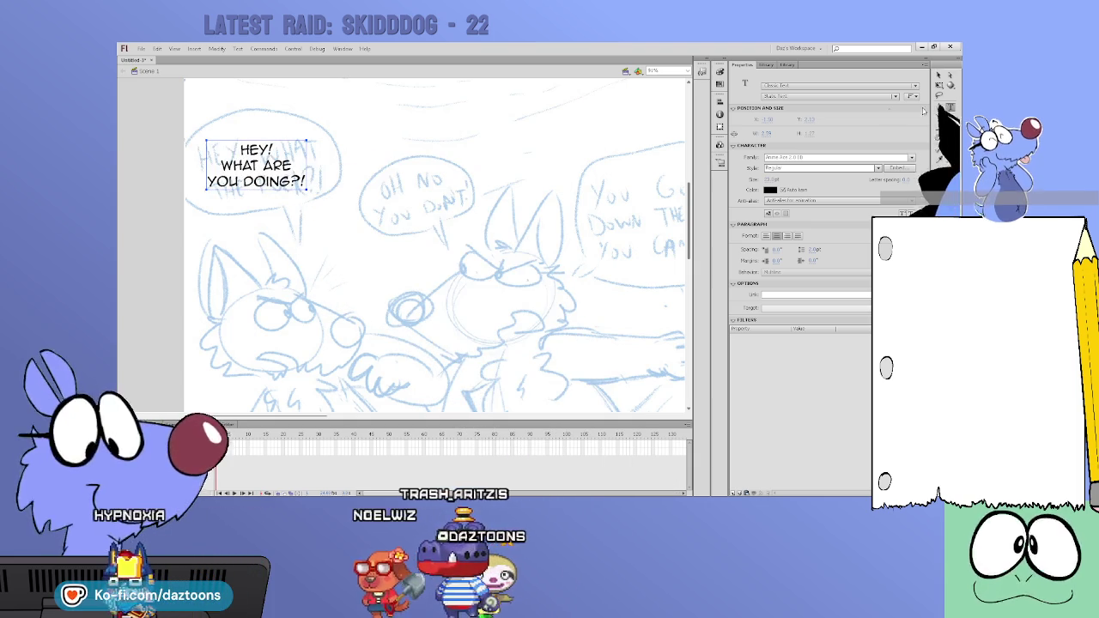
left_click(397, 187)
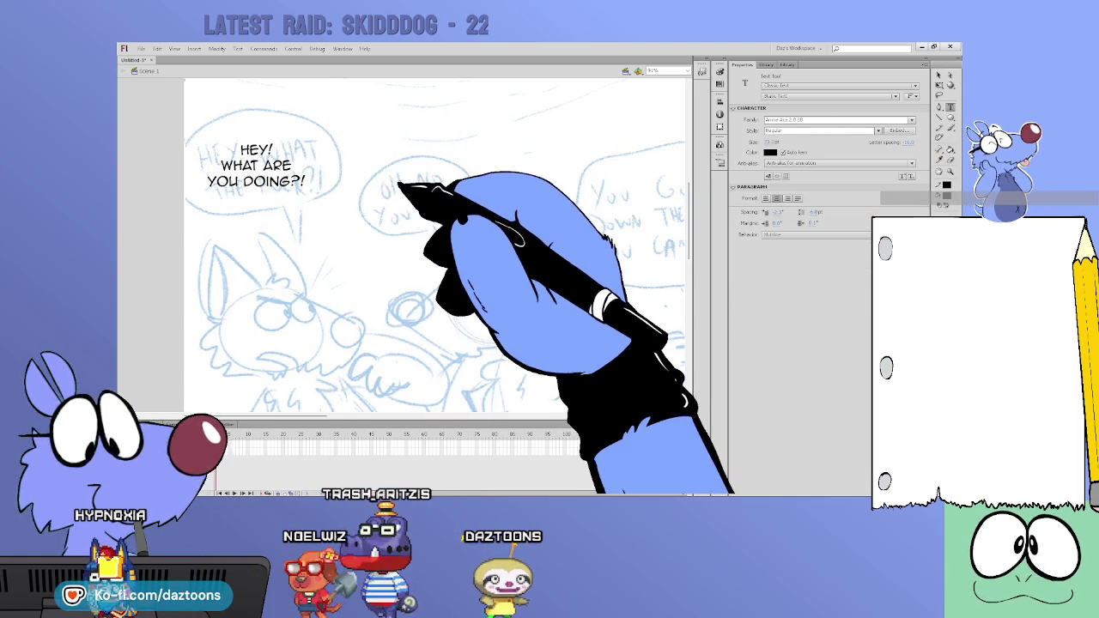
Step: Add 'OH NO YOU DON'T!' in the next bubble and scale it up
left_click(399, 177)
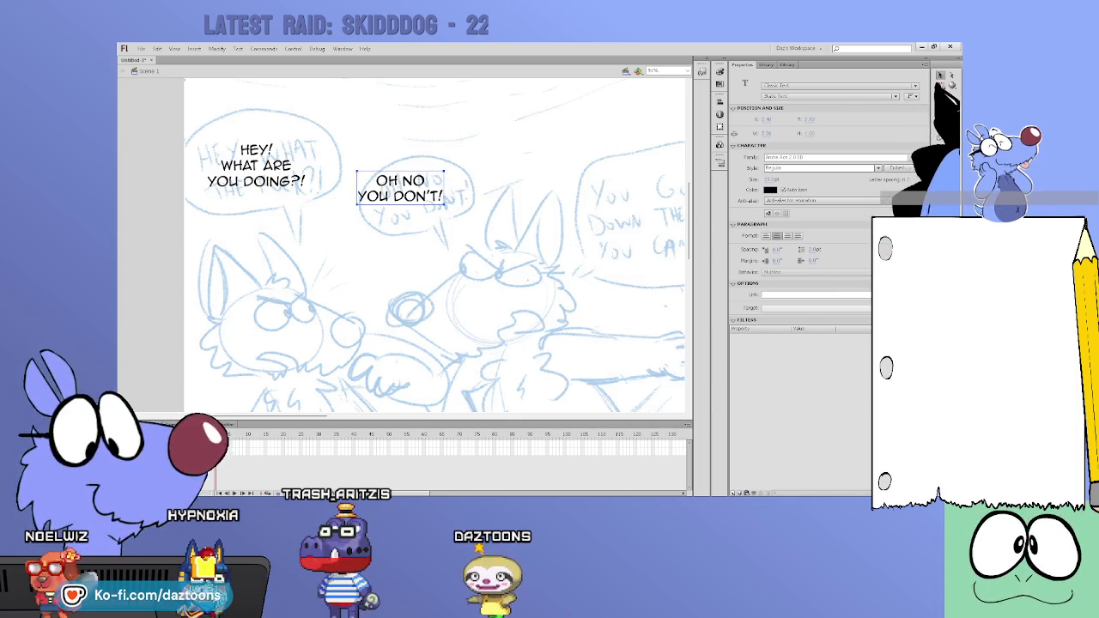
left_click_drag(443, 175, 466, 164)
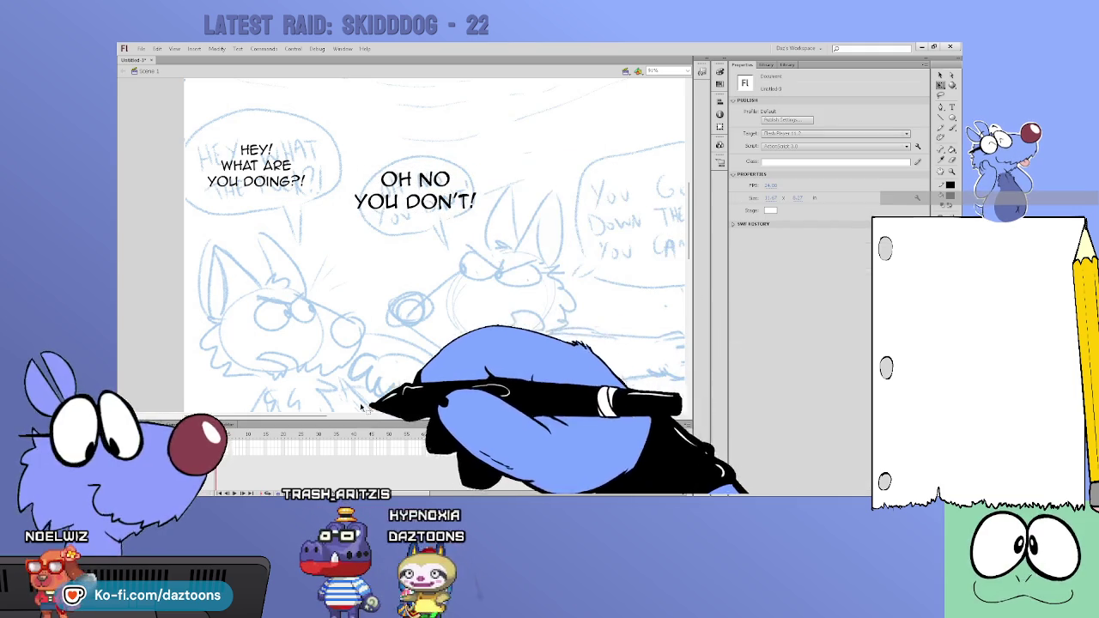
left_click(326, 384)
scroll(387, 390, "right", 5)
scroll(420, 392, "left", 2)
key("t")
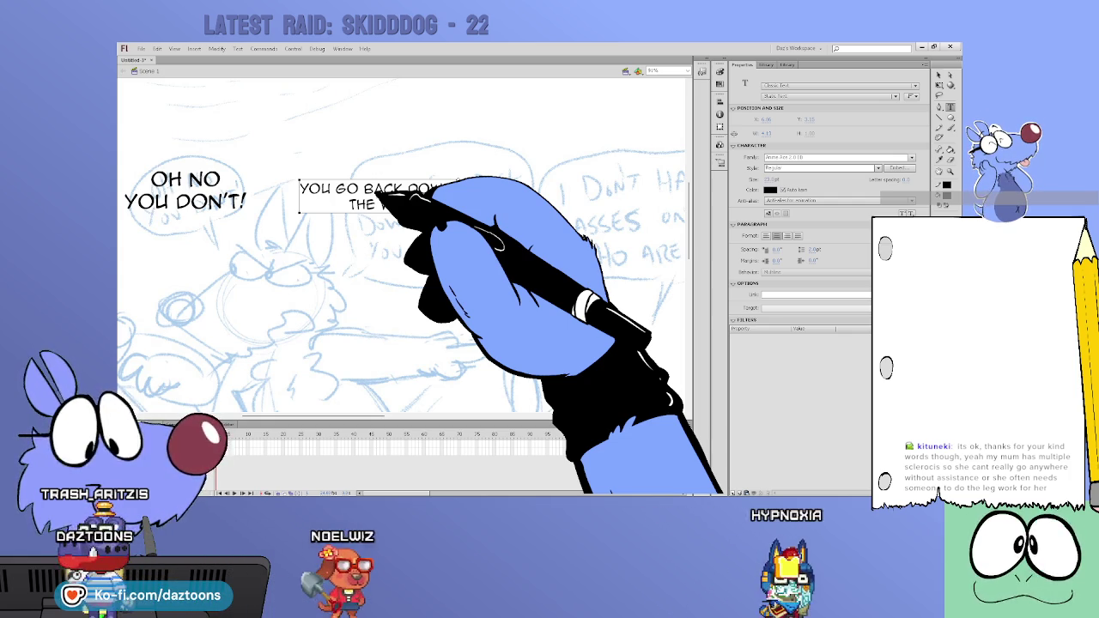
Step: Finish the line with 'THE WAY YOU CAME!' and move it into its sketched balloon
type("WAY YOU CAME!")
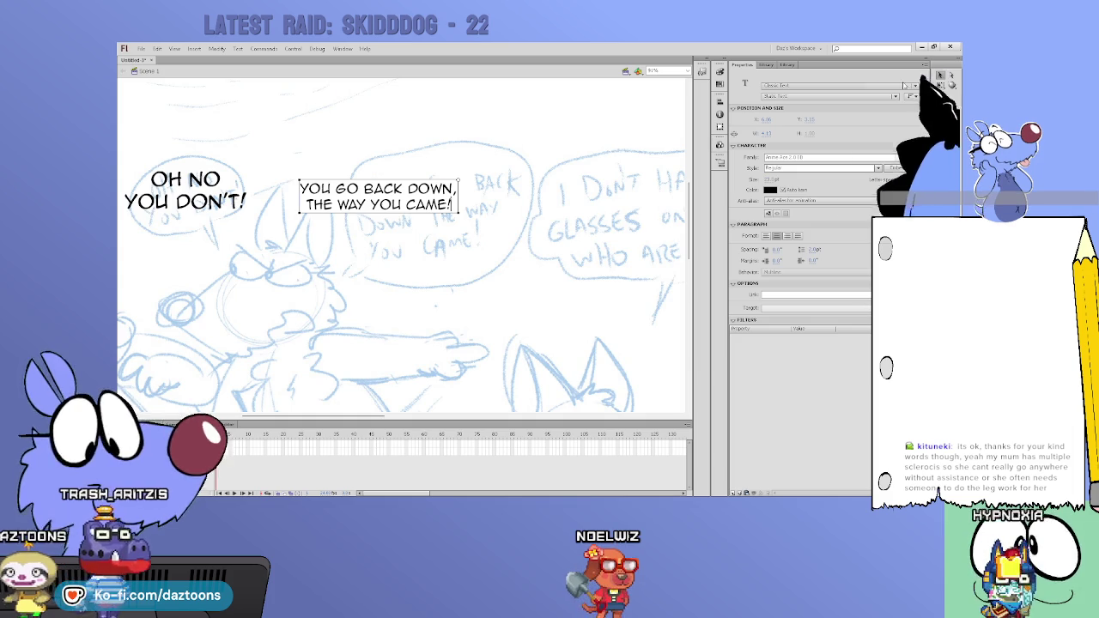
left_click_drag(437, 213, 494, 225)
left_click_drag(370, 418, 438, 413)
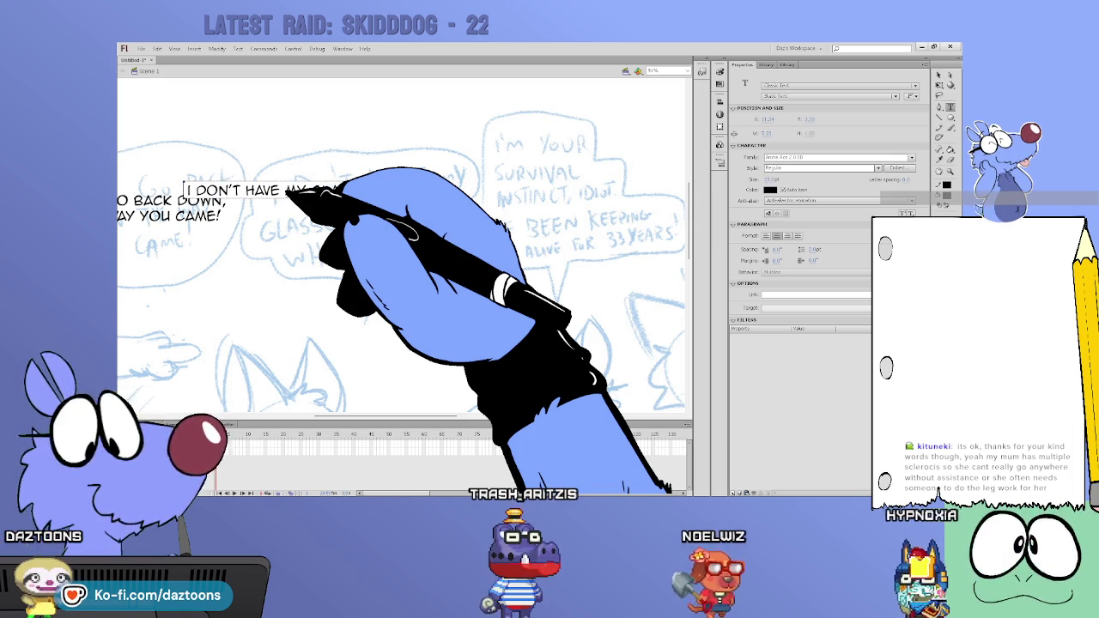
Step: Type 'I DON'T HAVE MY GLASSES ON ME; WHO ARE YOU?' and place it in its balloon
type("ON M")
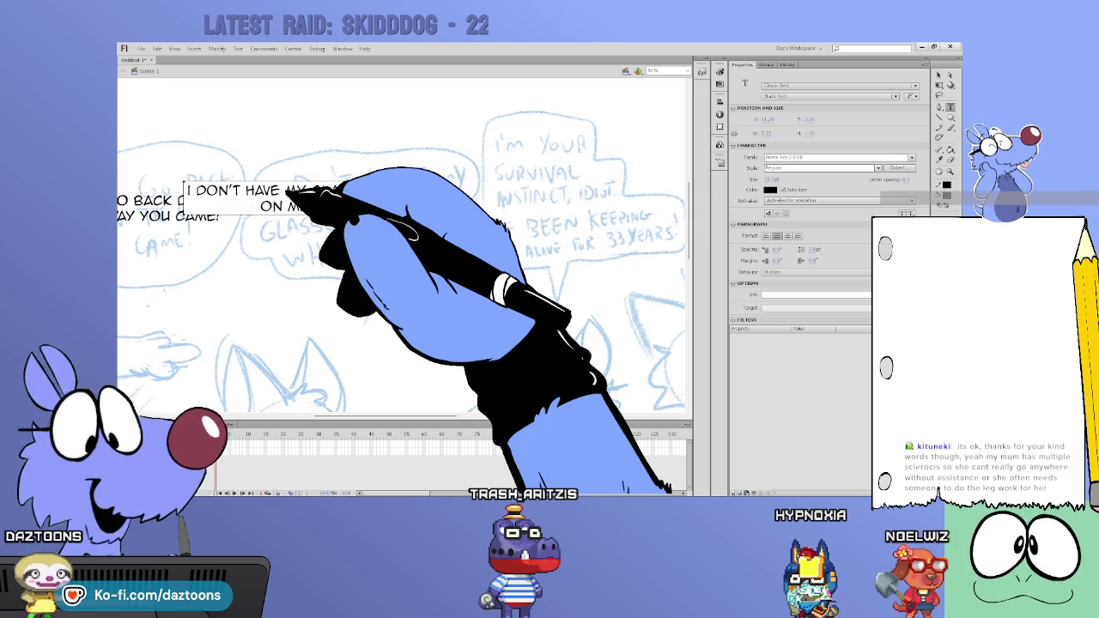
type("E; I")
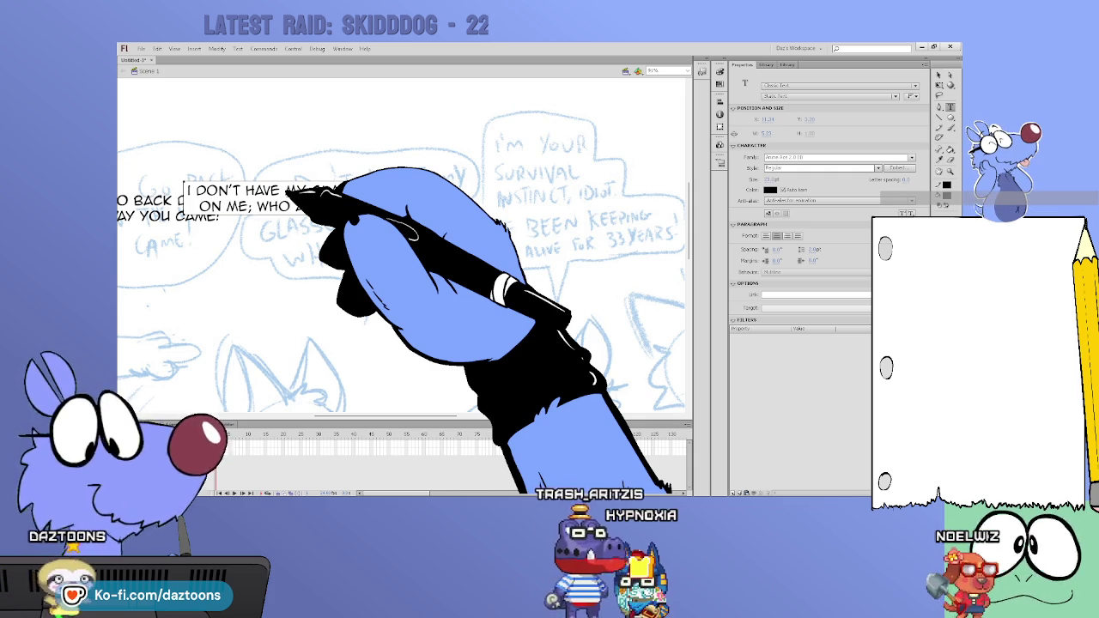
left_click(939, 75)
left_click_drag(380, 195, 455, 208)
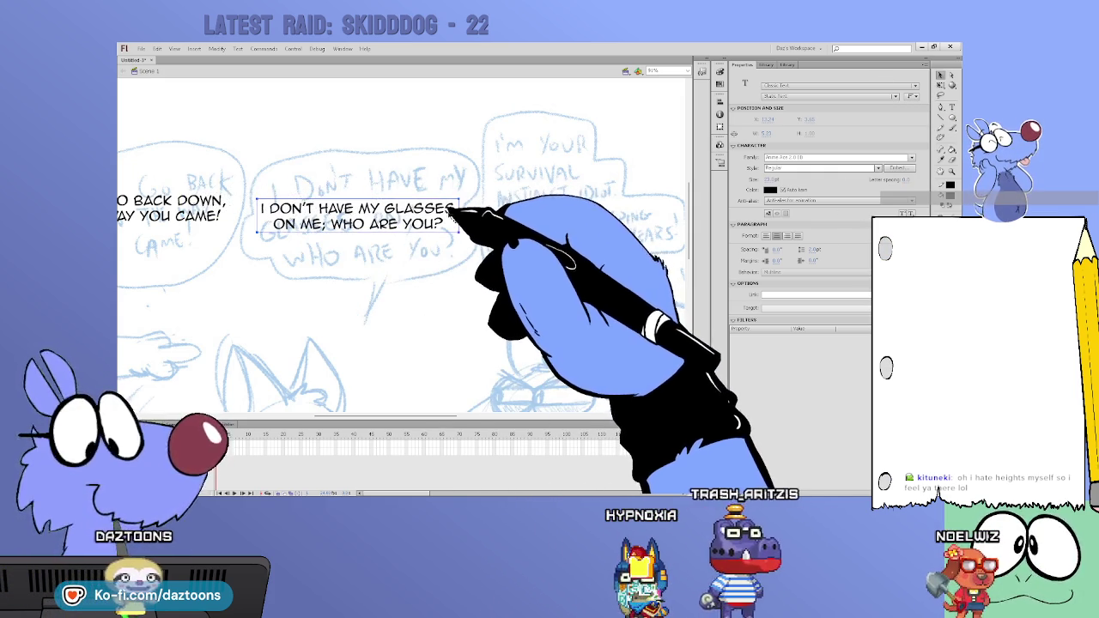
left_click_drag(387, 418, 446, 417)
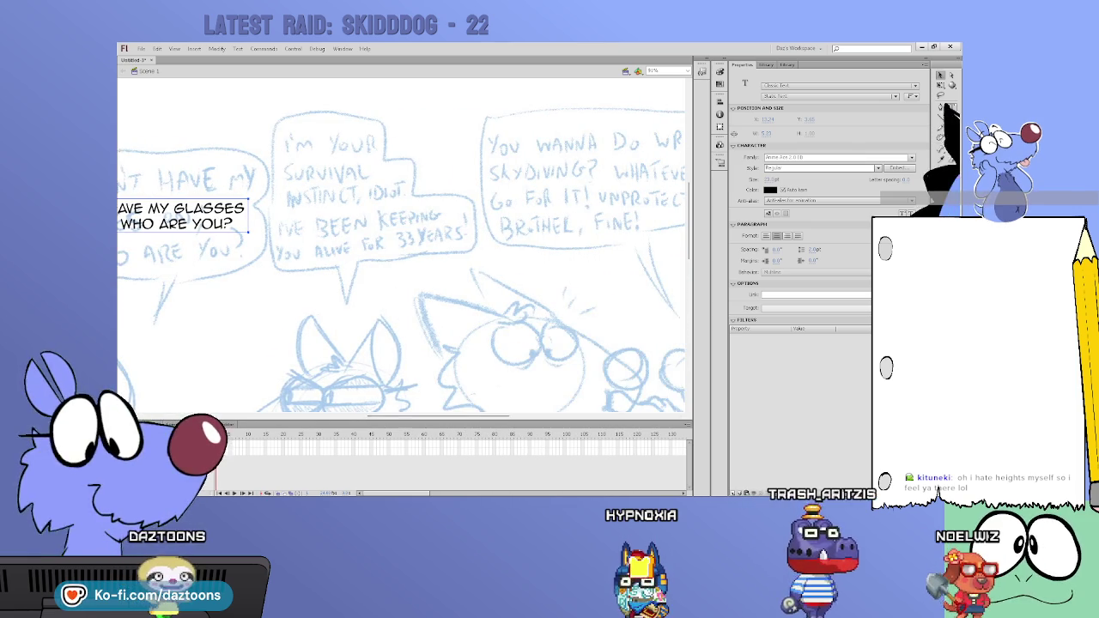
Step: Type the survival-instinct '…ALIVE FOR 34 YEARS!' dialogue on separate lines and drag it onto its balloon
key("t")
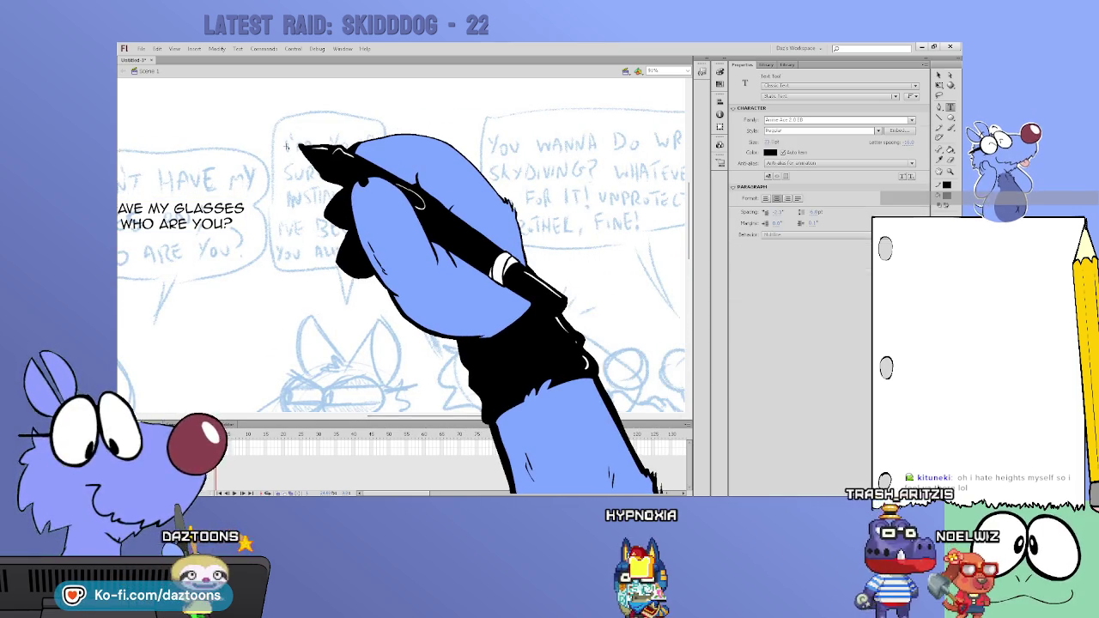
left_click(299, 139)
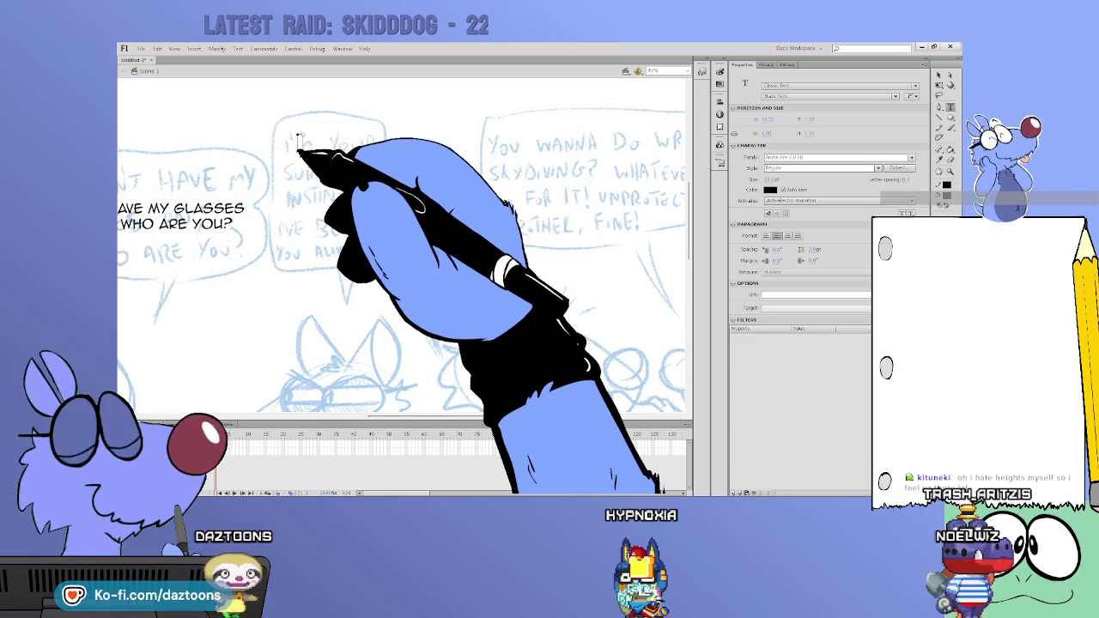
type("I'M YOU")
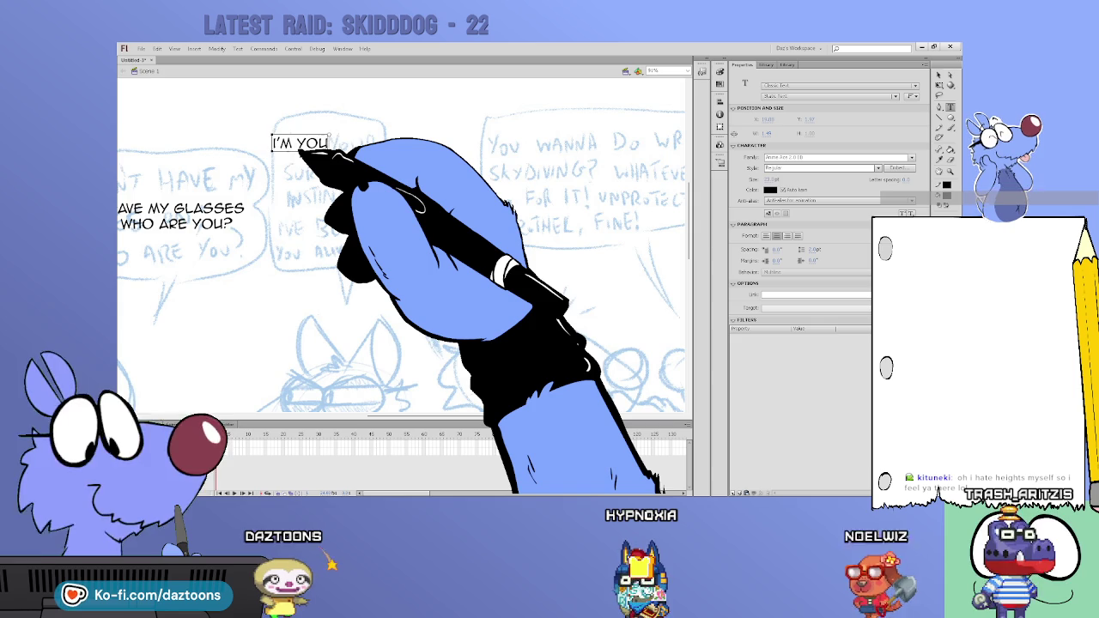
type("R")
key("Return")
type("SURIVAL INSTI")
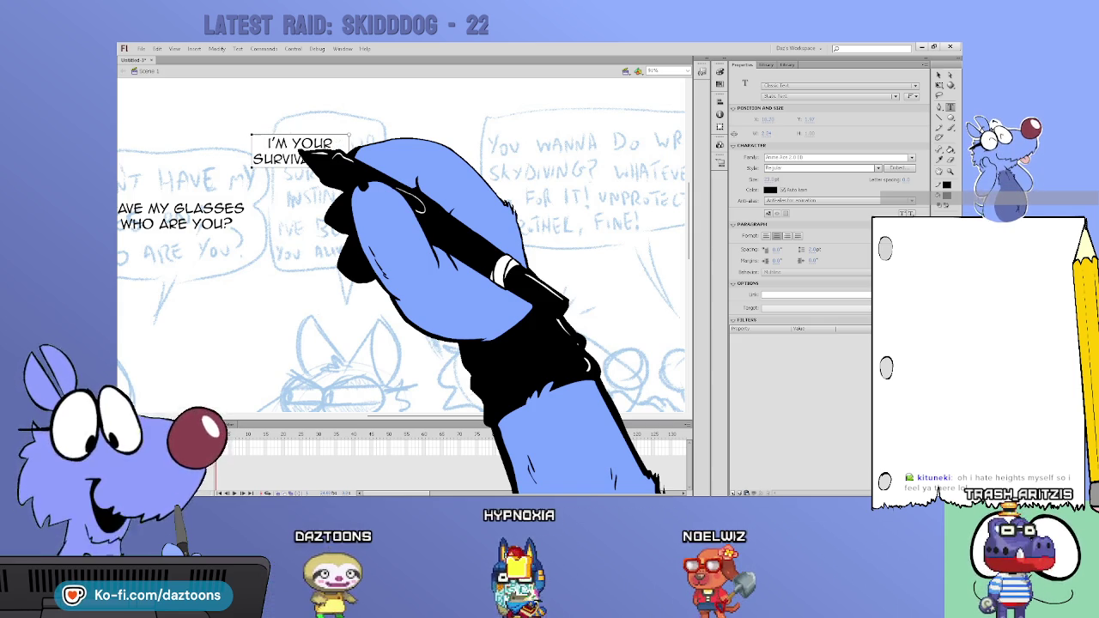
type("NCT")
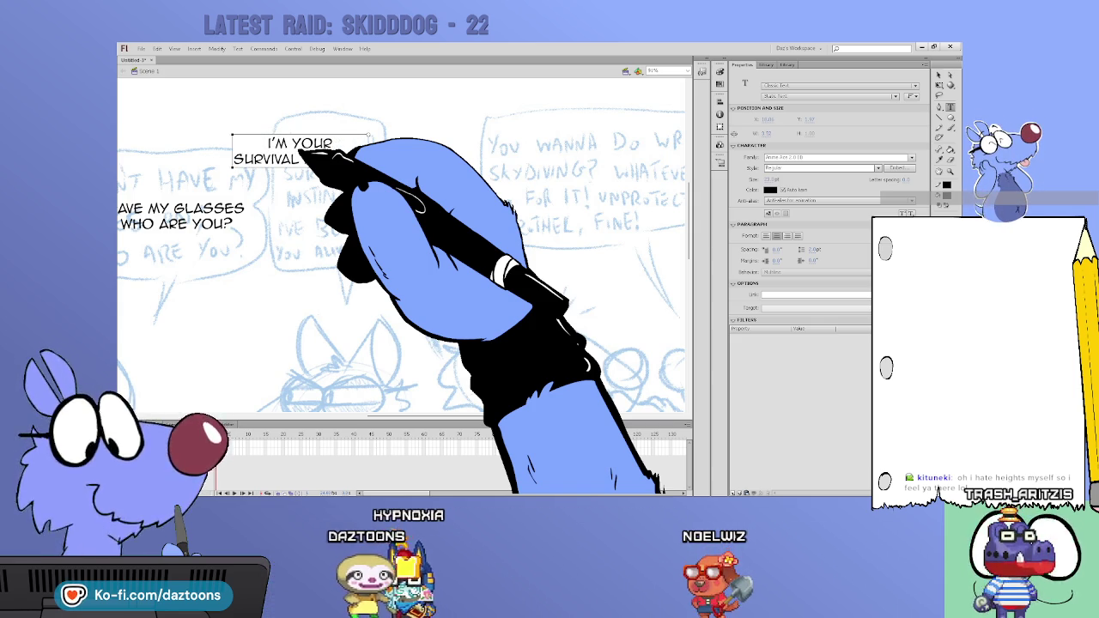
type("S,")
key("Return")
type("IVE BEEN K")
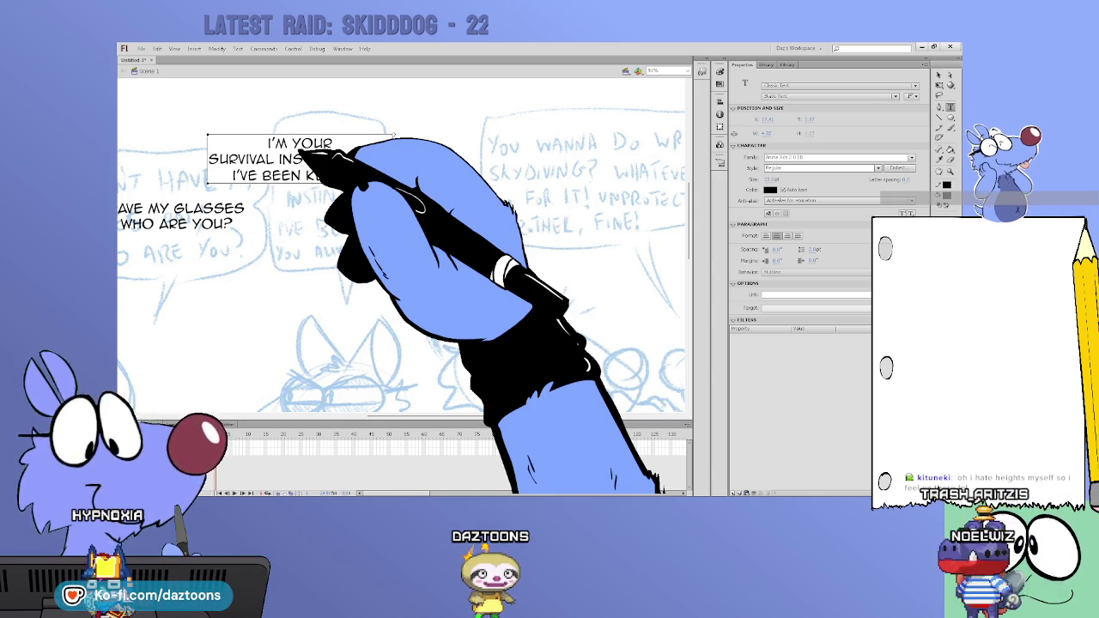
type("you")
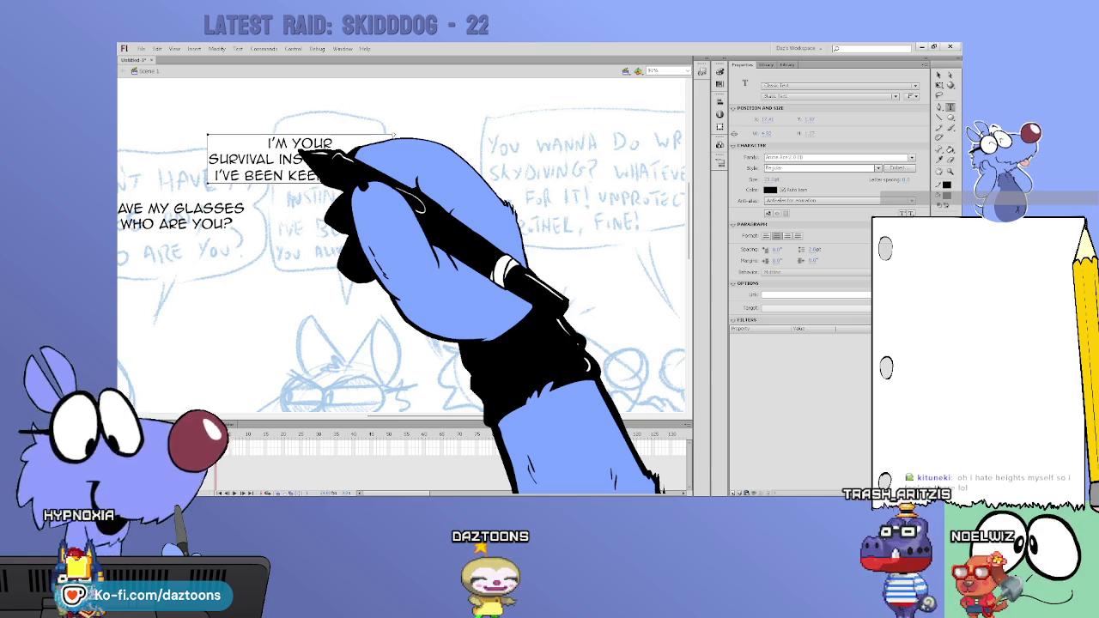
type(" alive for")
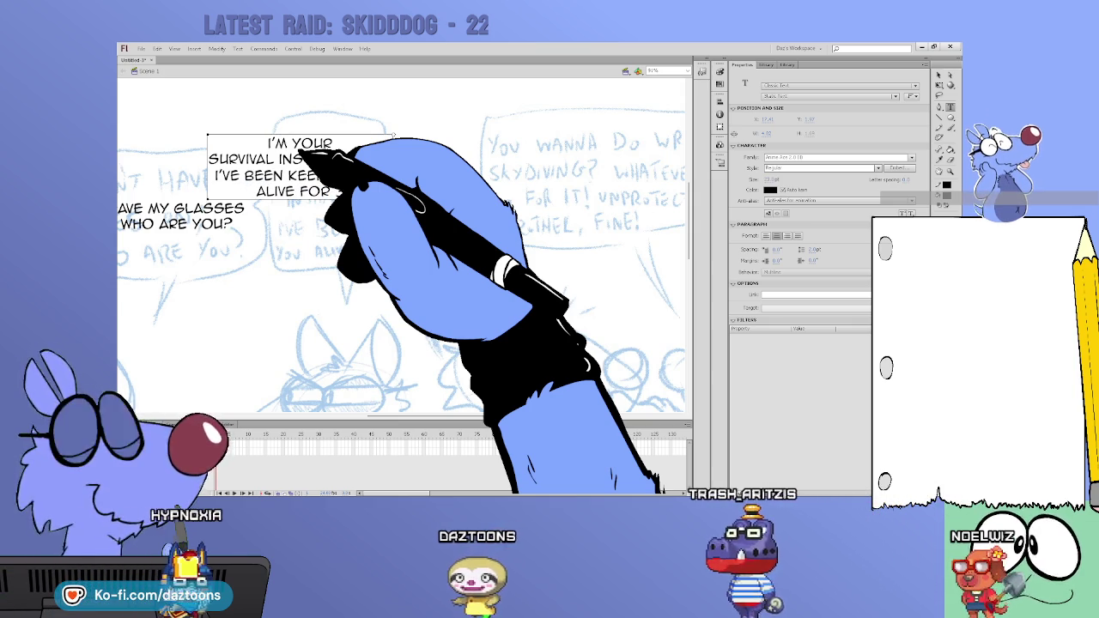
type(" 34 ye")
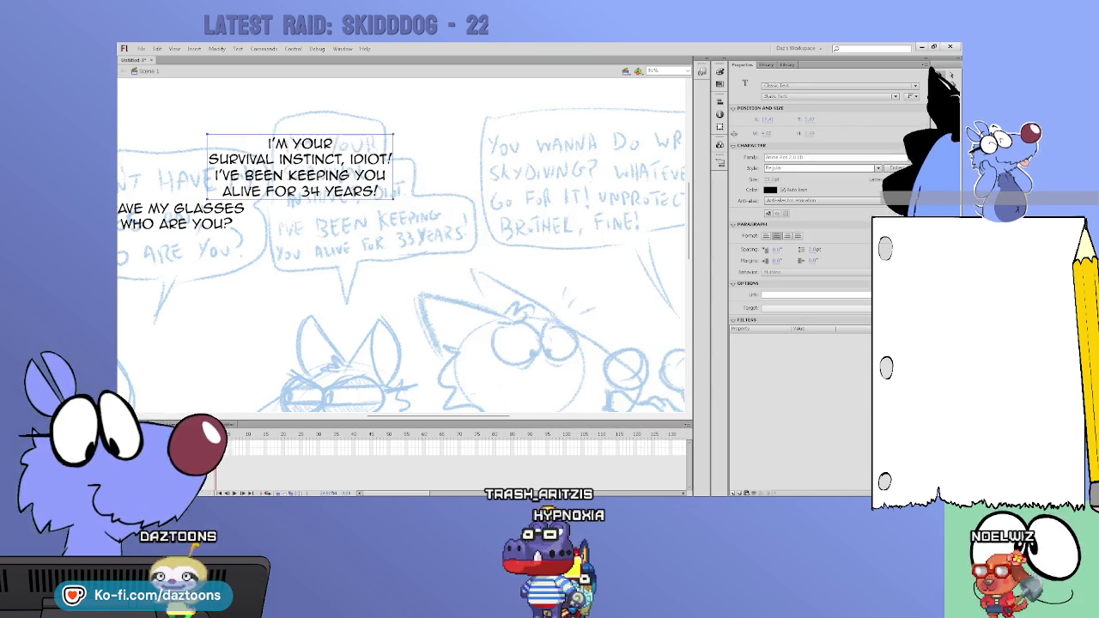
left_click_drag(379, 177, 448, 209)
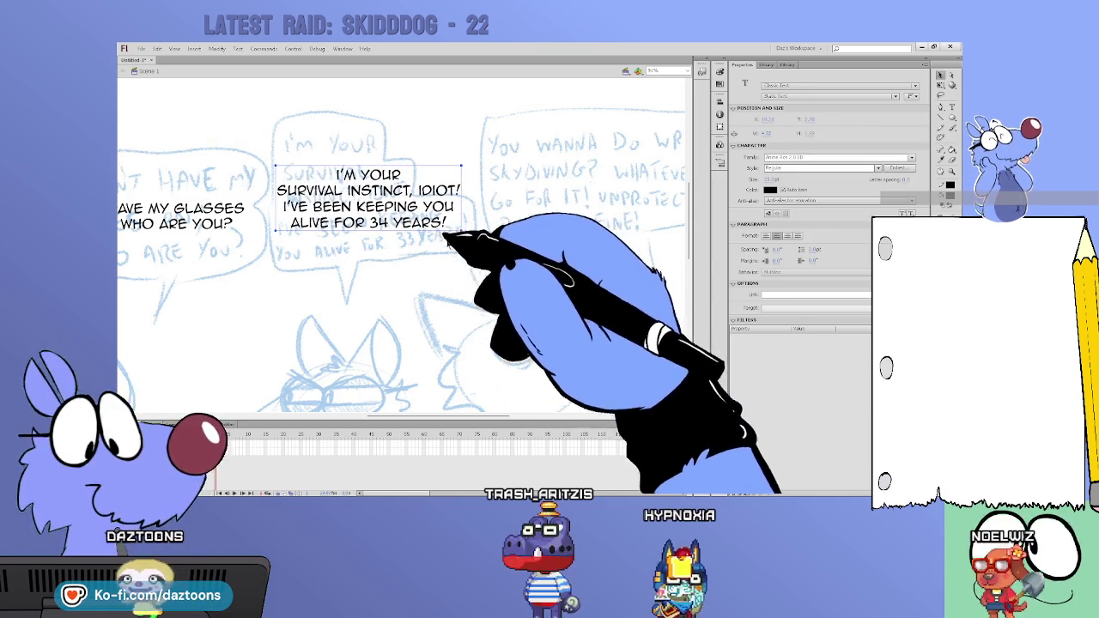
left_click_drag(429, 418, 507, 415)
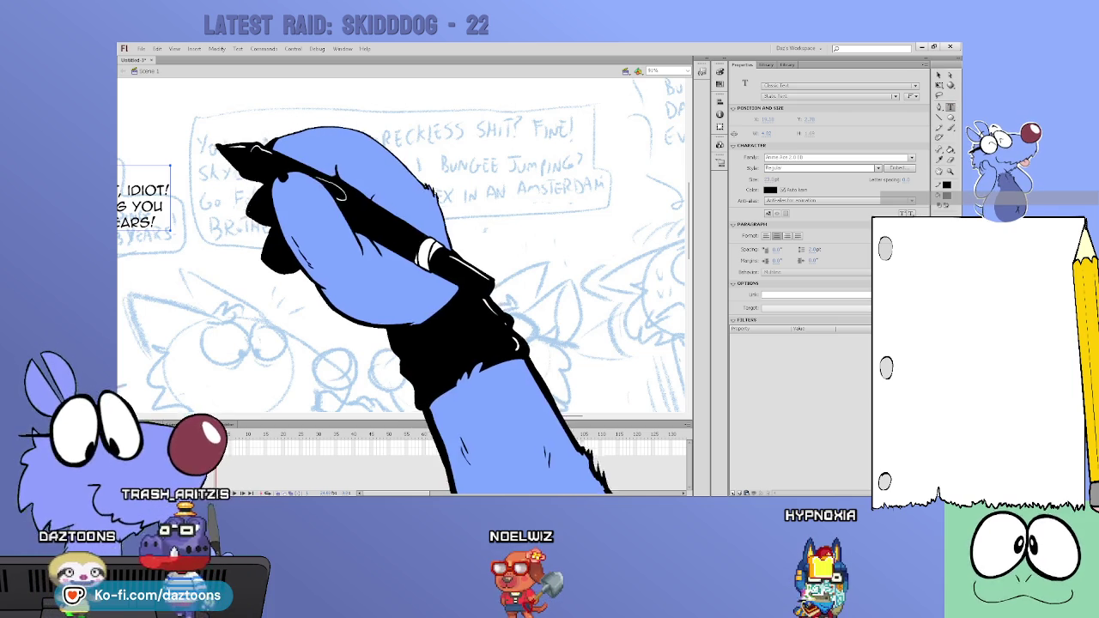
Step: Type the two-line 'YOU WANNA DO WRECKLESS SHIT? FINE!' dialogue as a new text block
left_click(222, 149)
left_click(226, 140)
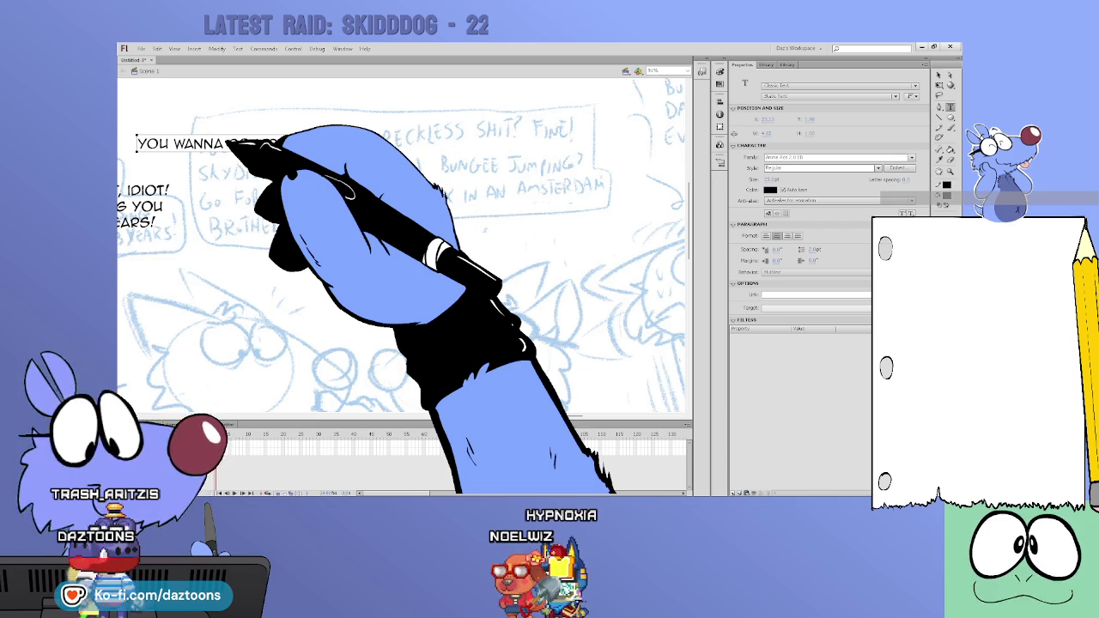
type("WEIRDCK")
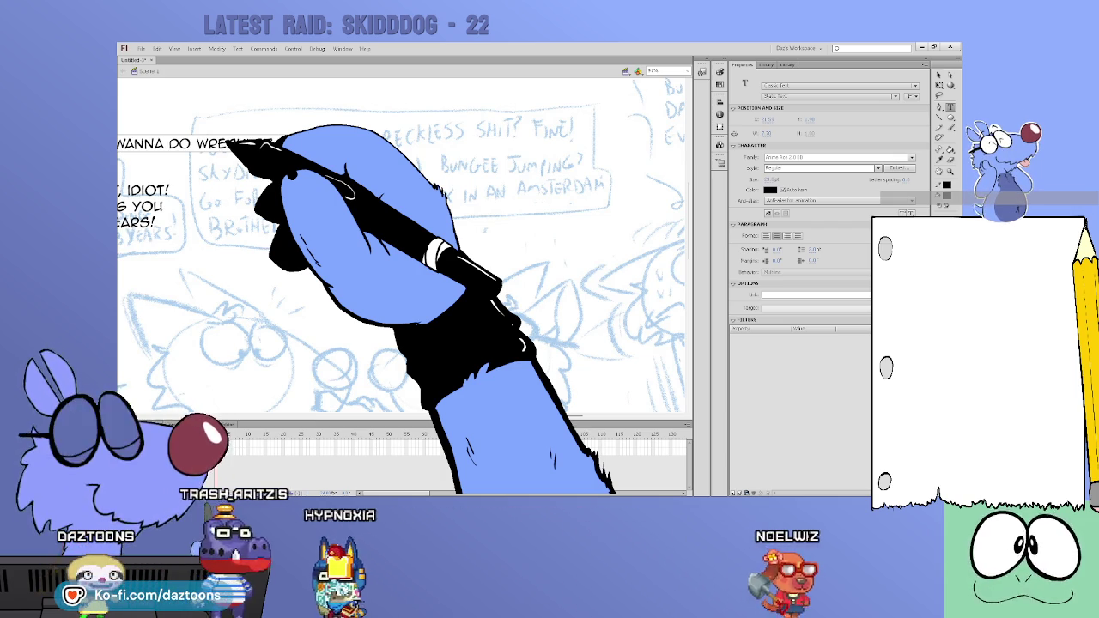
key("Return")
type("SKYD")
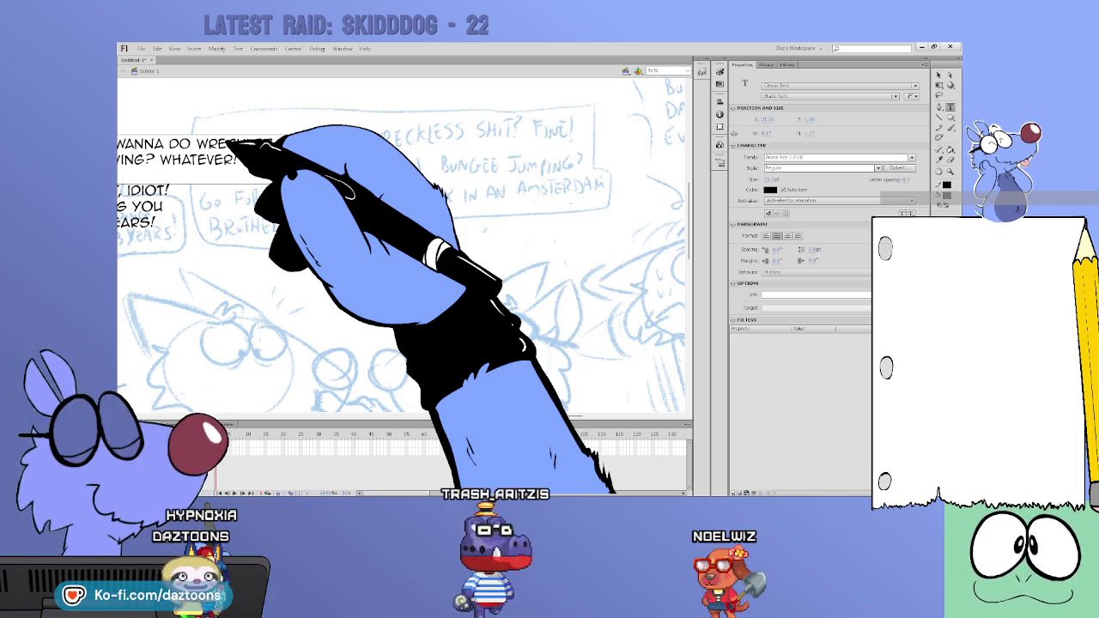
type("FINE!")
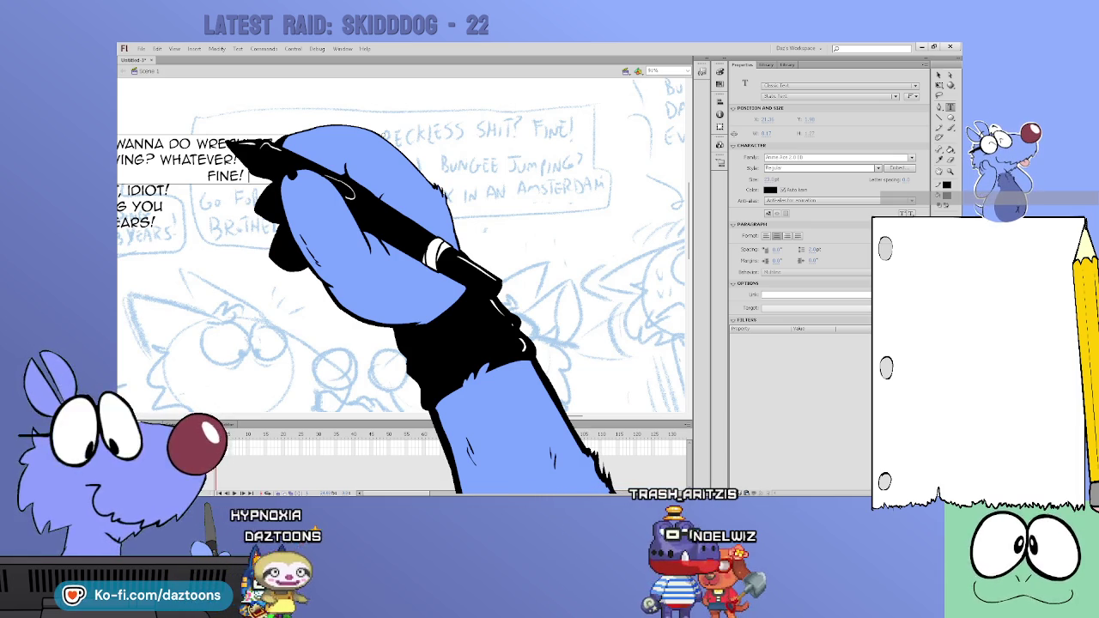
Step: Move the dialogue over its sketched balloon, add the remaining words, and settle it on the bubble
scroll(404, 245, "up", 2)
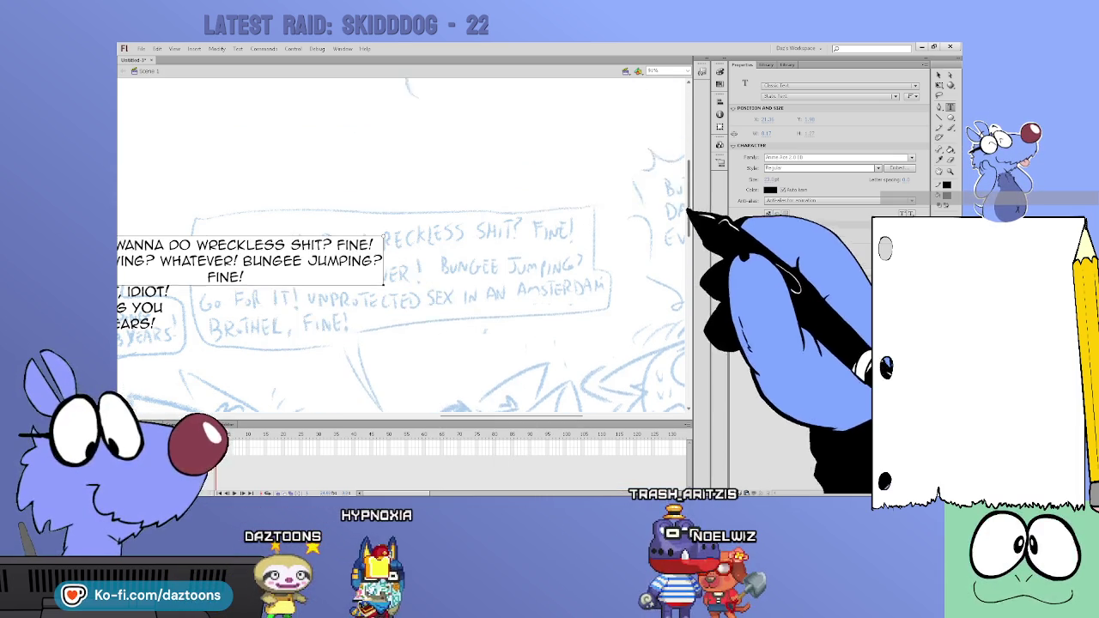
scroll(404, 245, "up", 5)
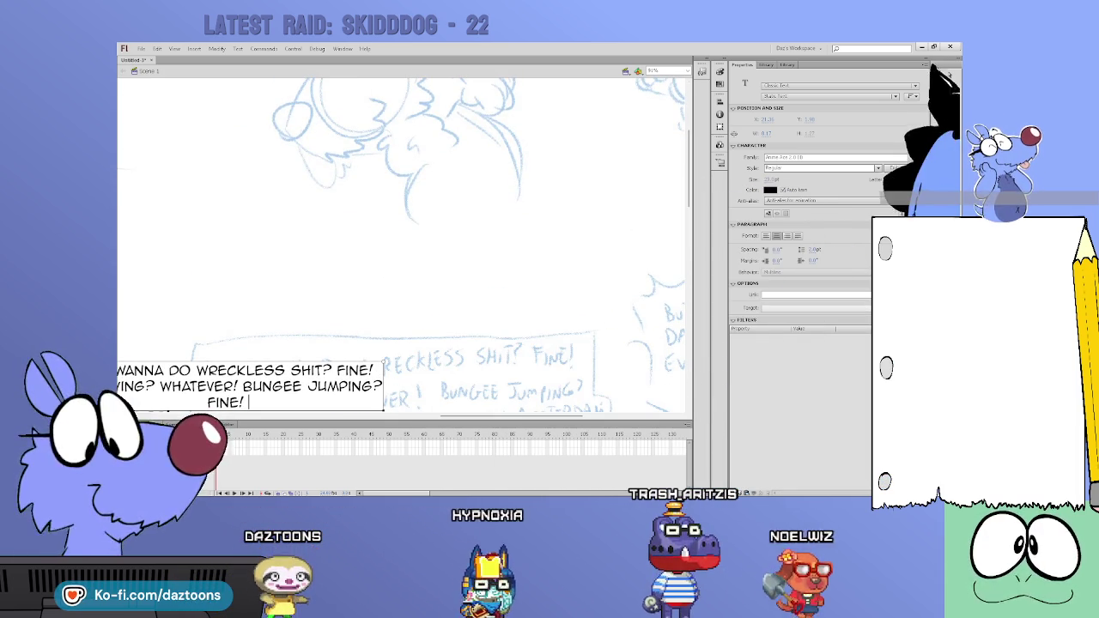
left_click(939, 75)
left_click_drag(249, 403, 444, 374)
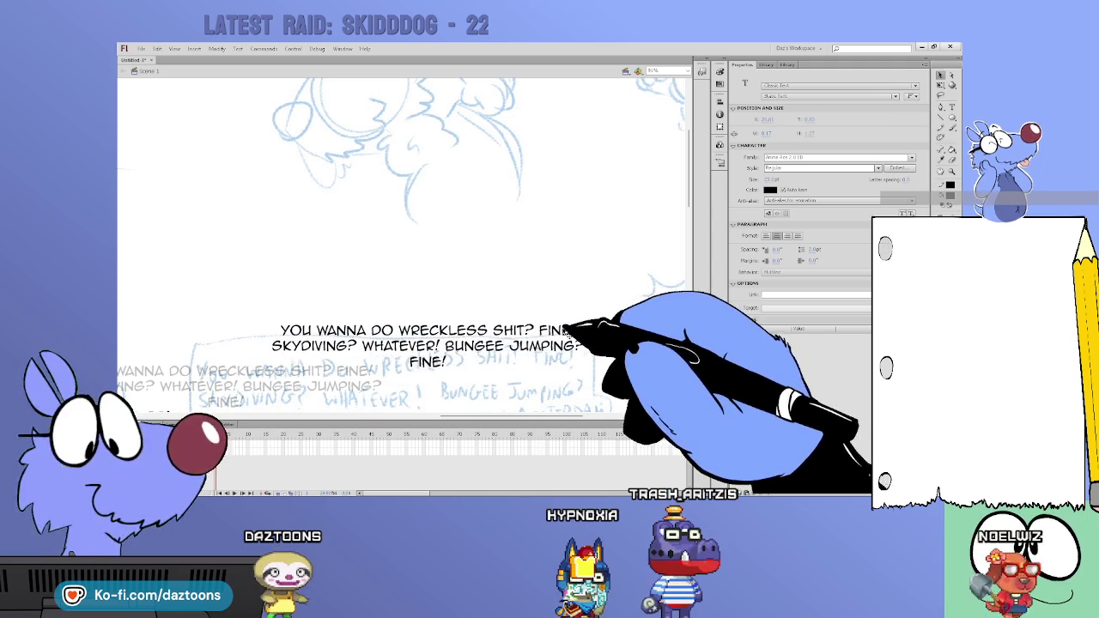
double_click(445, 375)
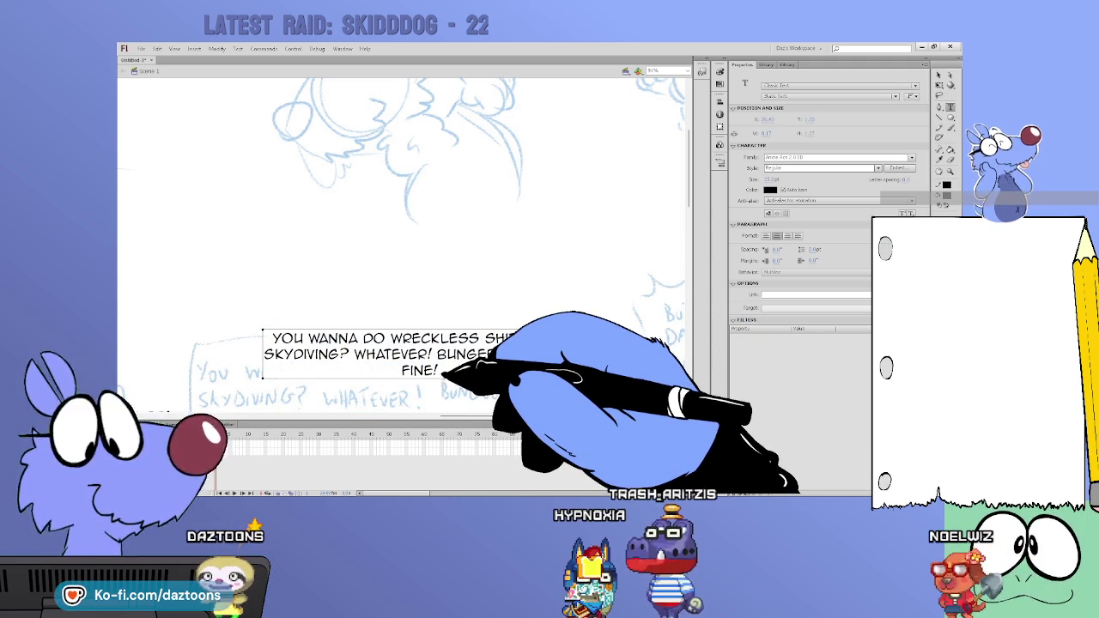
type("TAKING")
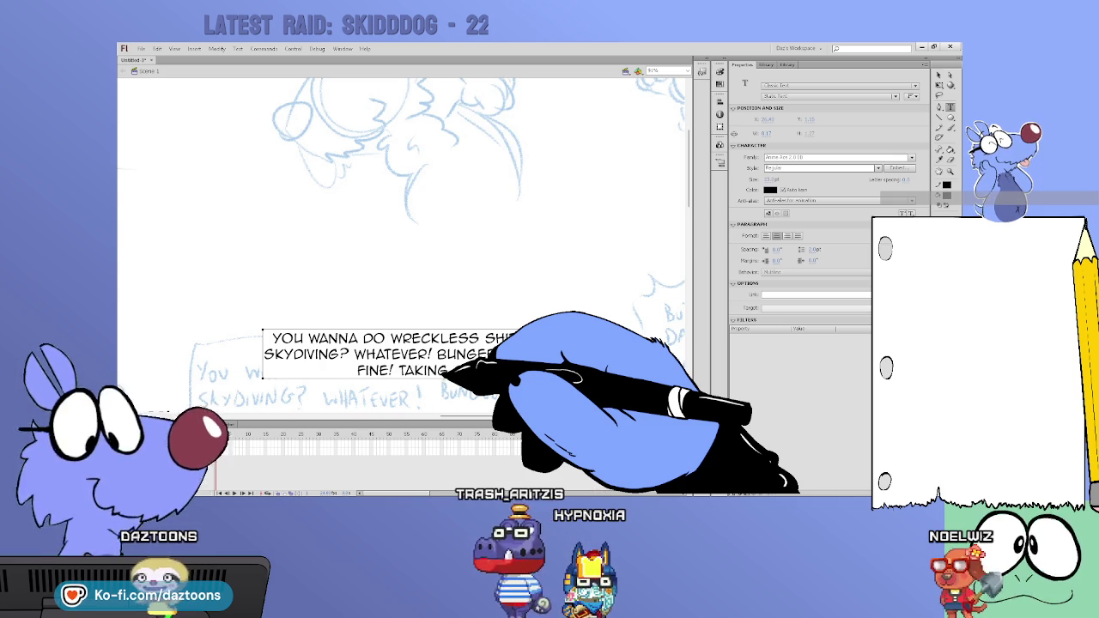
type(" M")
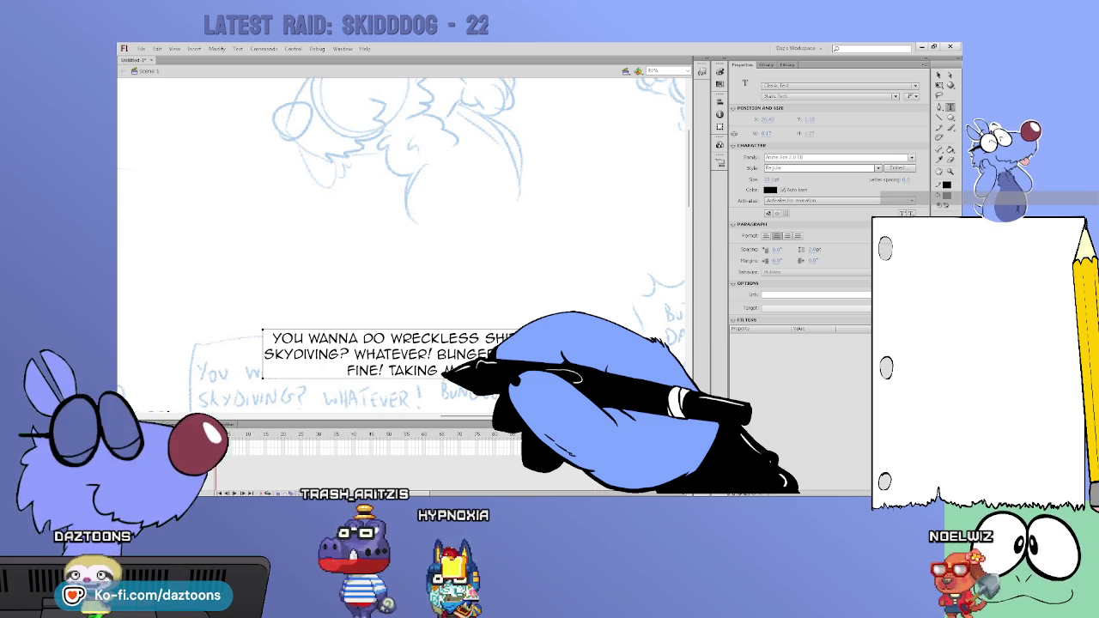
type("O")
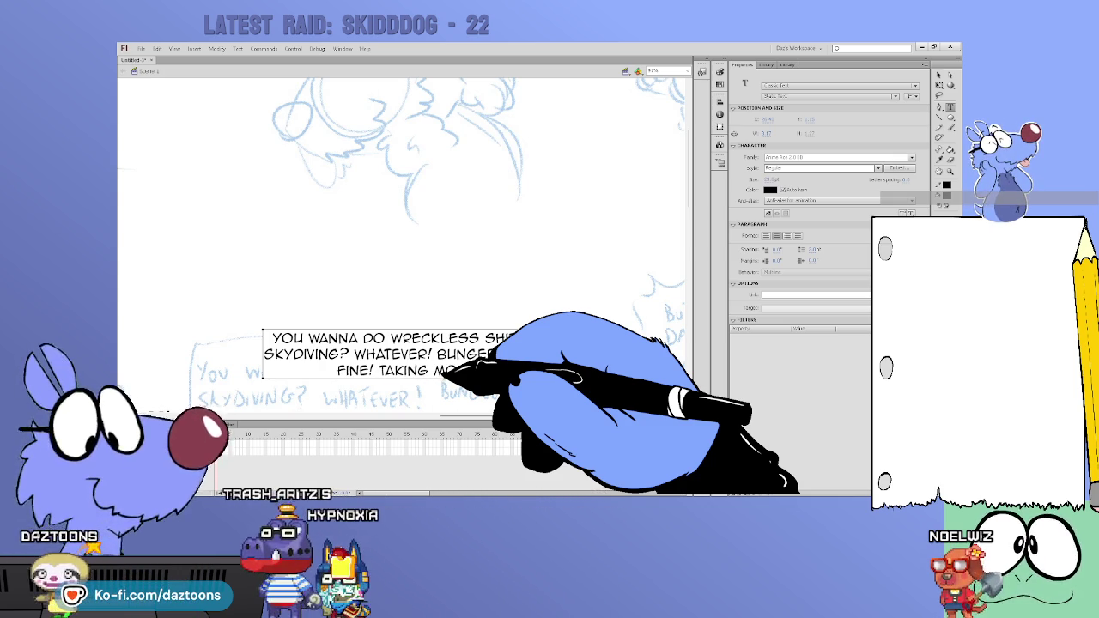
type("RELLY IN VIENNA? SURE!")
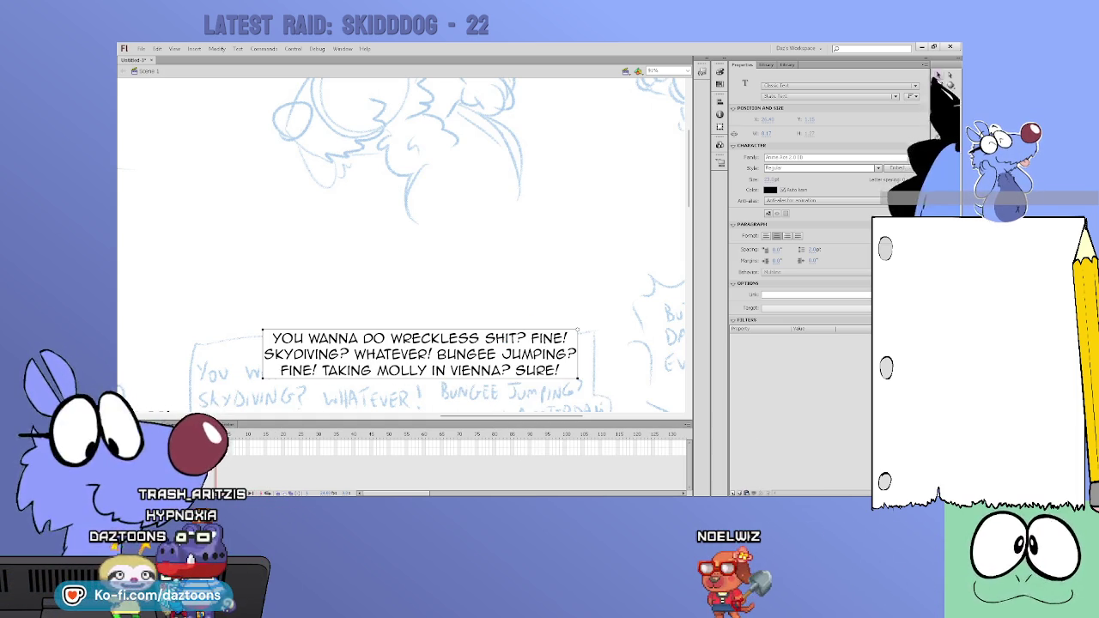
scroll(536, 233, "down", 3)
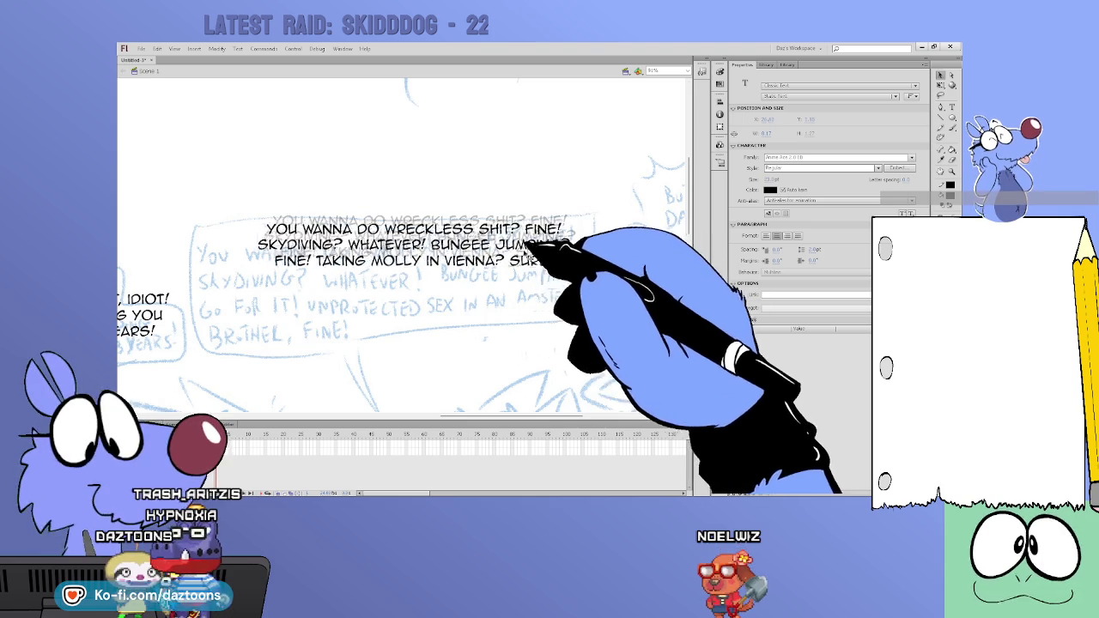
left_click_drag(536, 233, 509, 297)
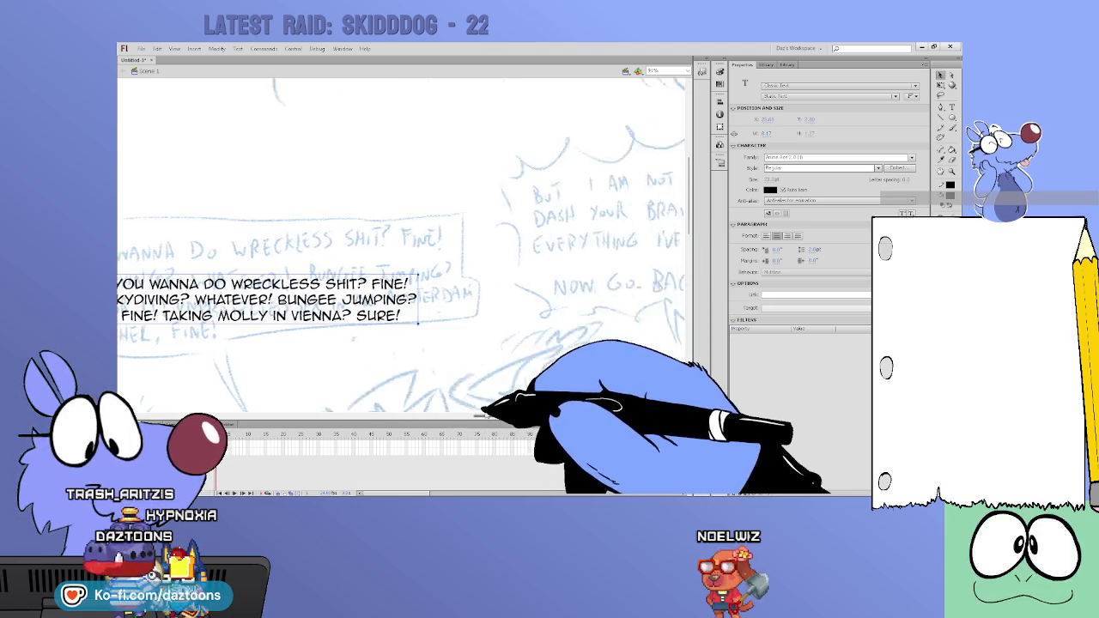
scroll(489, 403, "right", 5)
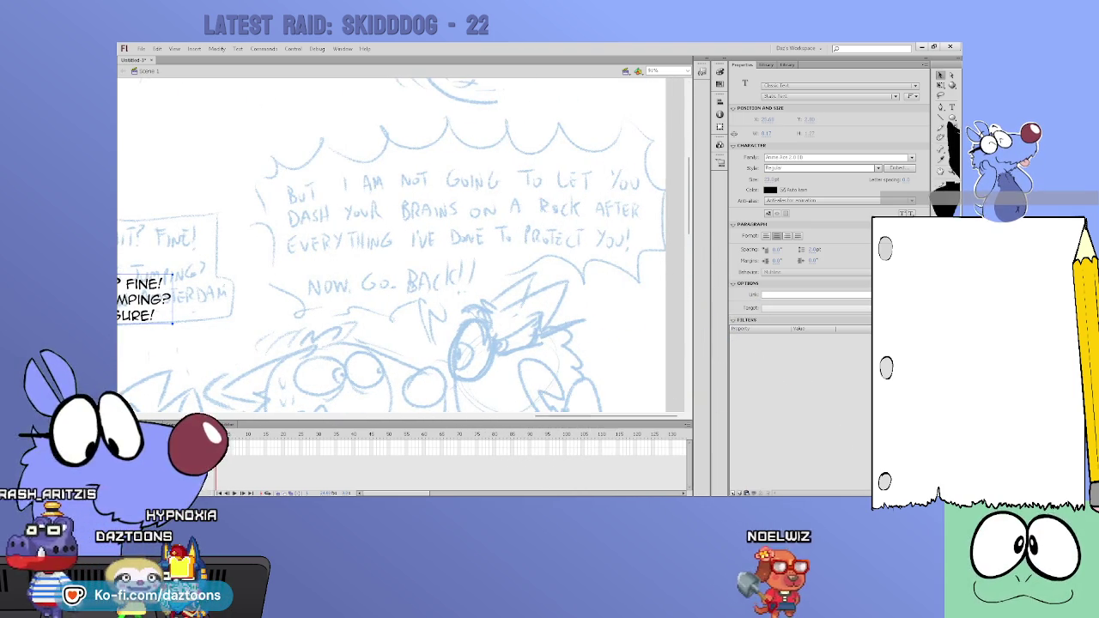
Step: Type the 'BUT I AM NOT GOING TO LET YOU… NOW. GO. BACK!!' dialogue and centre it in its bubble
key("t")
left_click(308, 190)
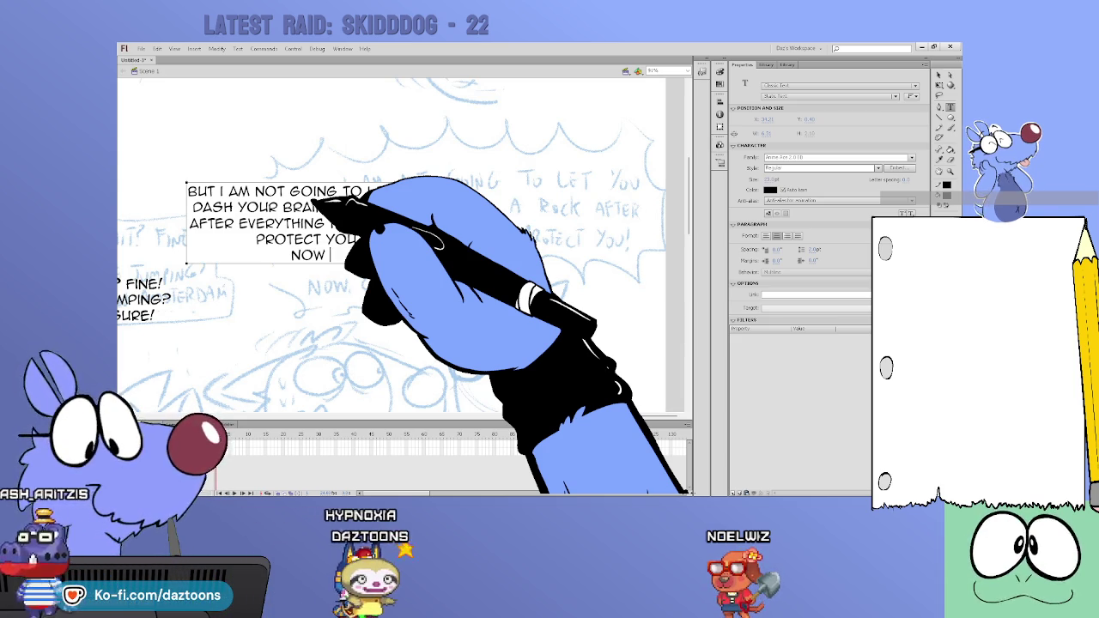
type(". GO. BAC")
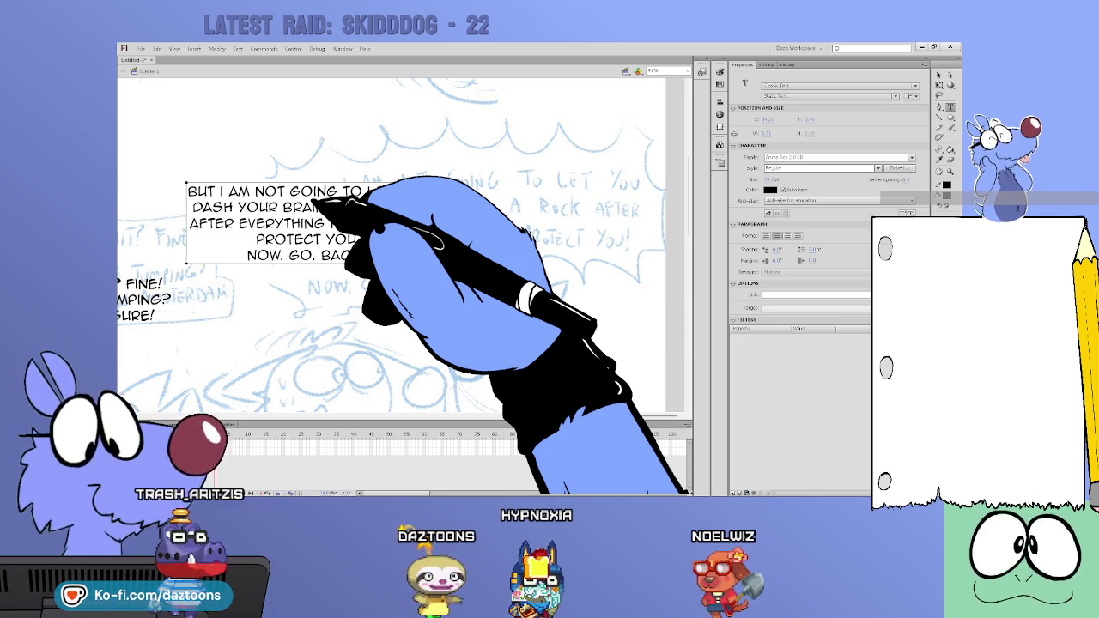
type("K!!v")
left_click_drag(377, 209, 473, 219)
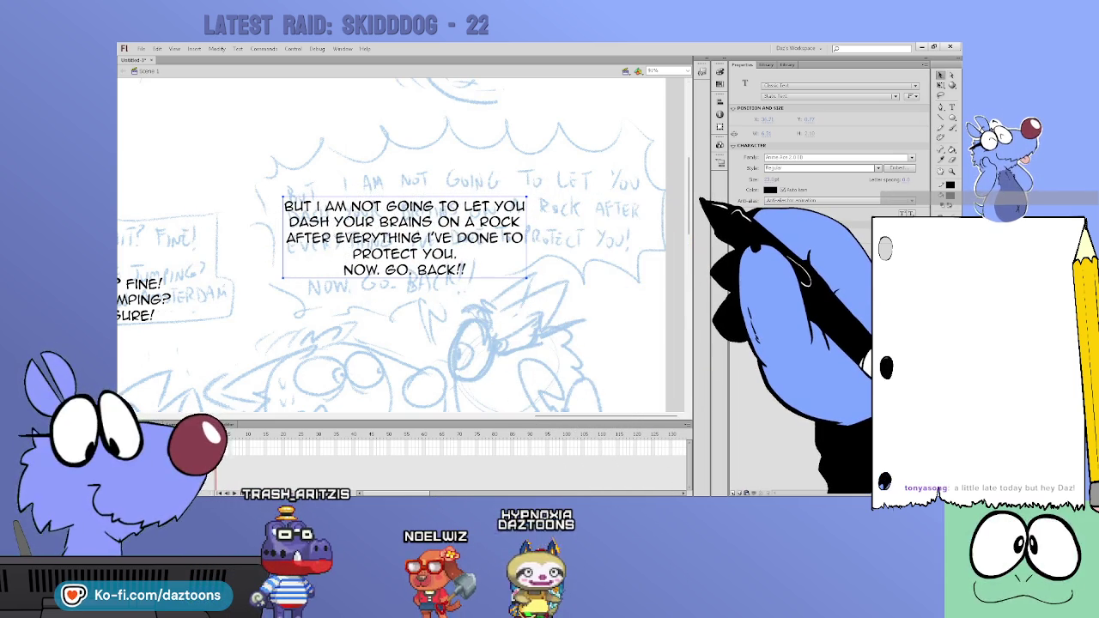
scroll(404, 244, "down", 1)
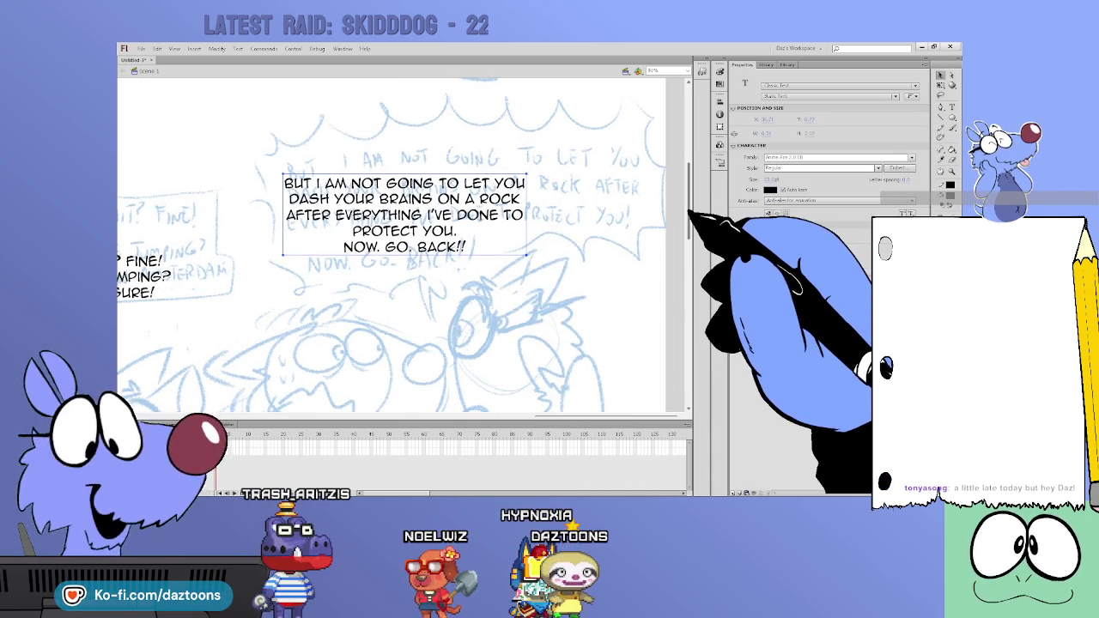
scroll(404, 245, "down", 1)
mouse_move(688, 215)
left_mouse_down()
mouse_move(539, 420)
mouse_move(247, 418)
left_mouse_up()
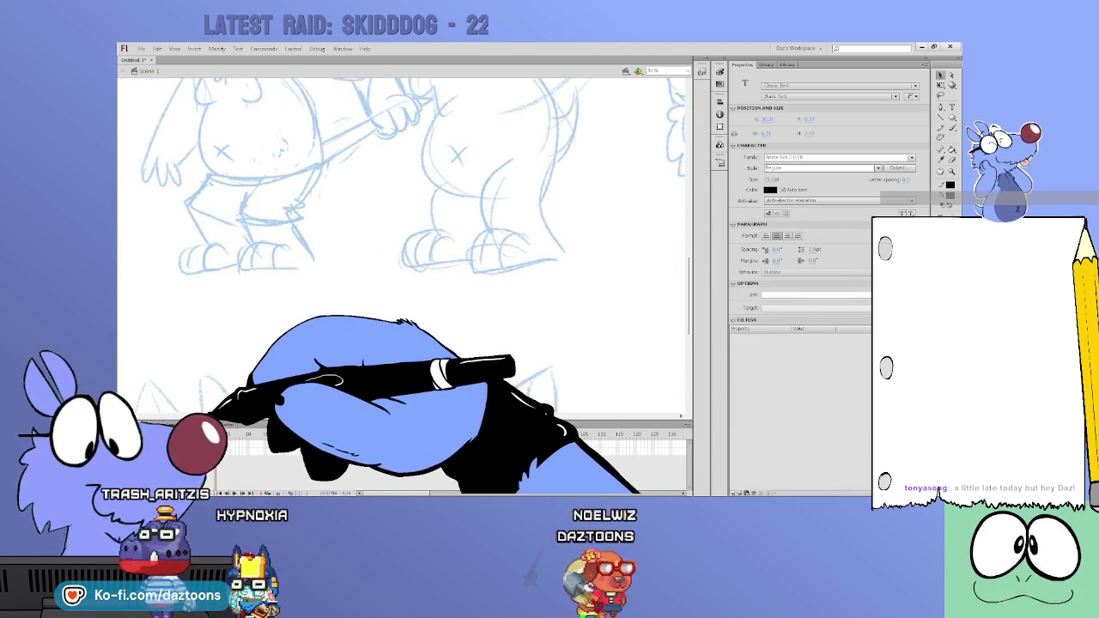
Step: Scale up the FINE!!! text, place it over the sketched FINE!, and deselect it
left_click_drag(247, 421, 408, 254)
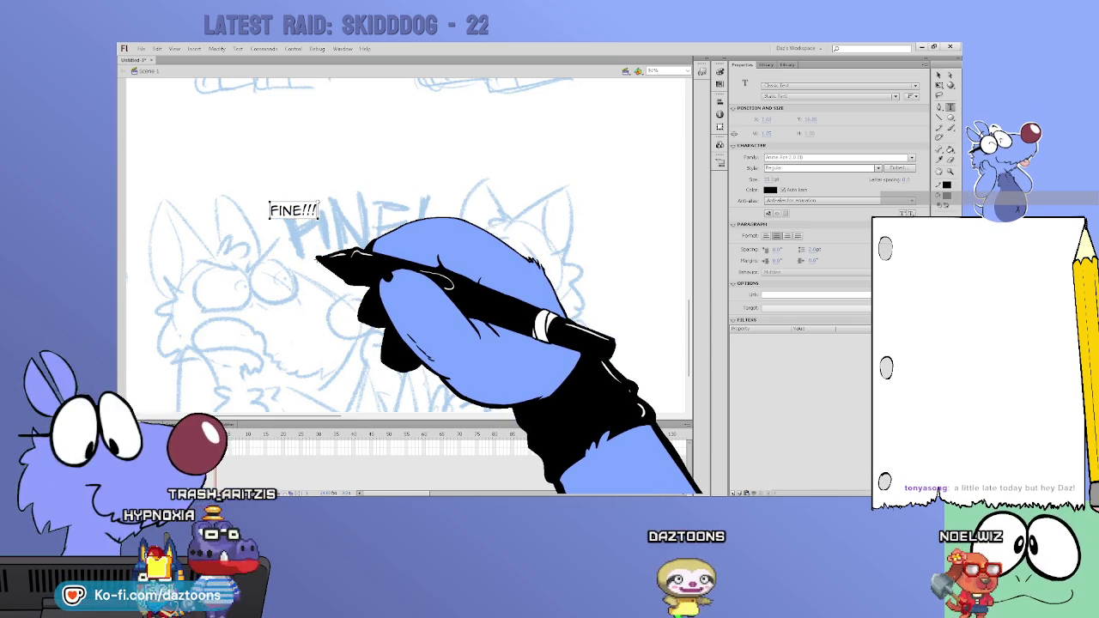
left_click_drag(319, 204, 358, 182)
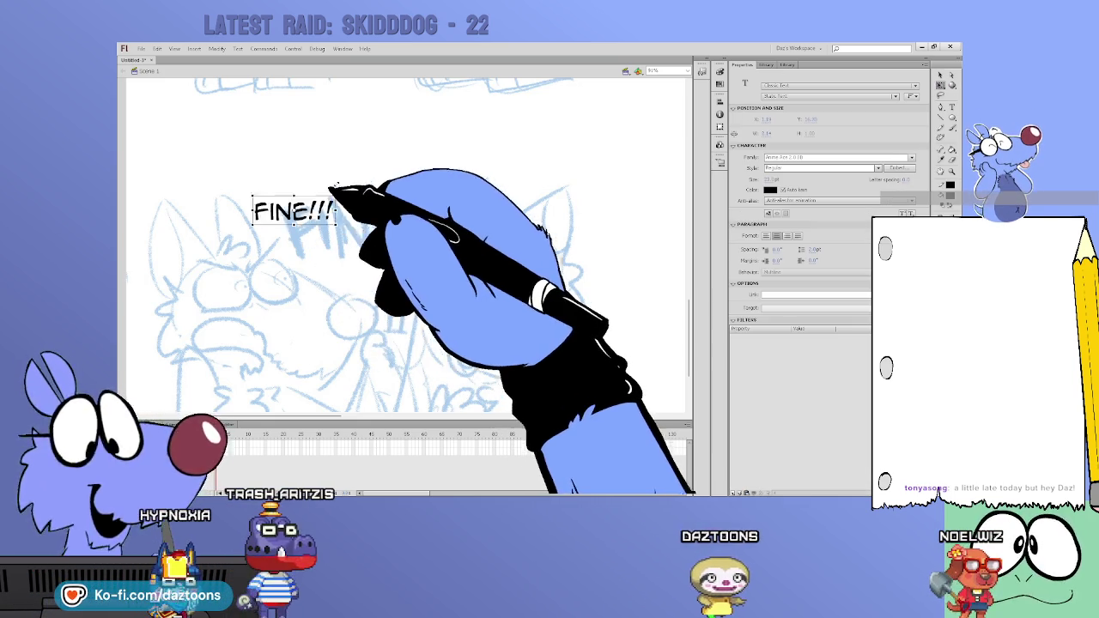
left_click_drag(292, 211, 360, 216)
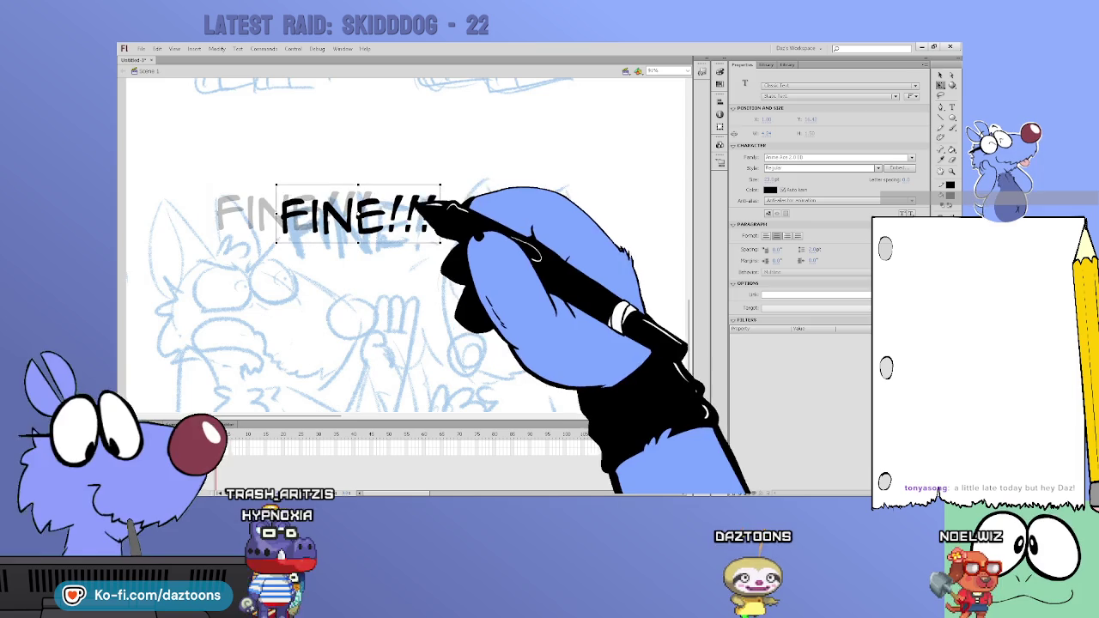
left_click(331, 391)
scroll(331, 391, "up", 5)
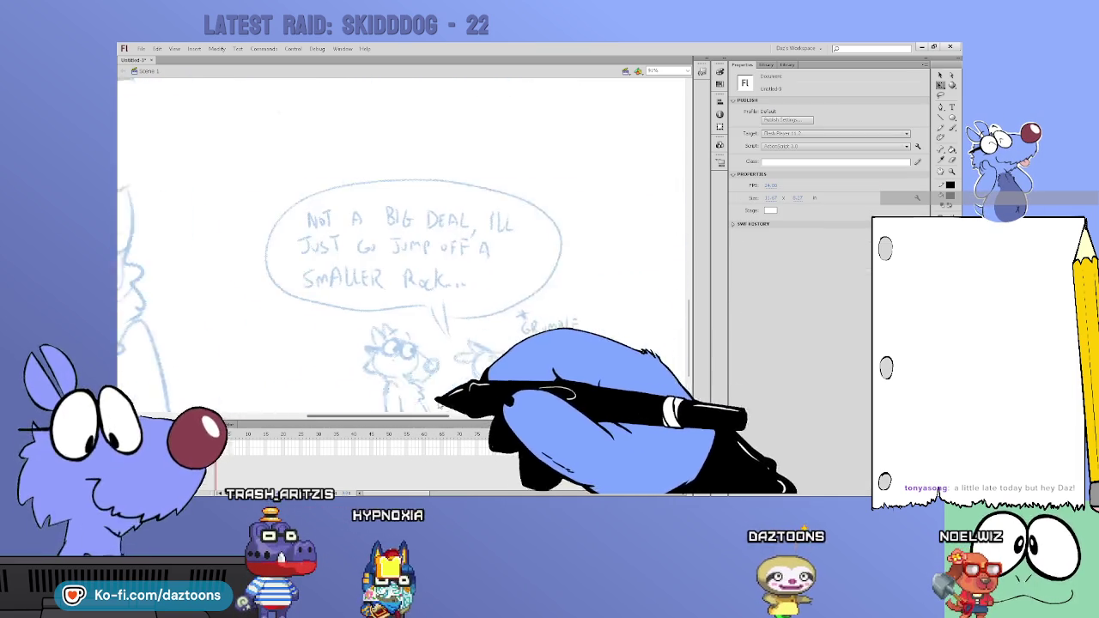
scroll(386, 386, "up", 2)
scroll(443, 383, "up", 2)
Step: Type 'NOT A BIG DEAL, I'LL JUST GO JUMP OFF A SMALLER ROCK...' and centre it in its bubble
key("b")
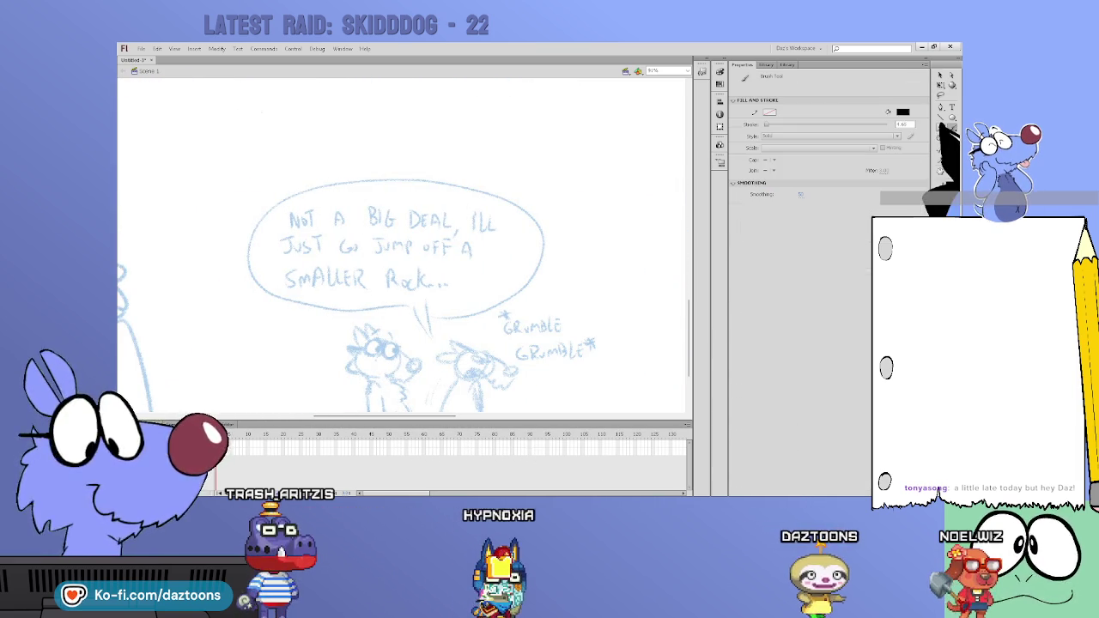
scroll(679, 321, "down", 3)
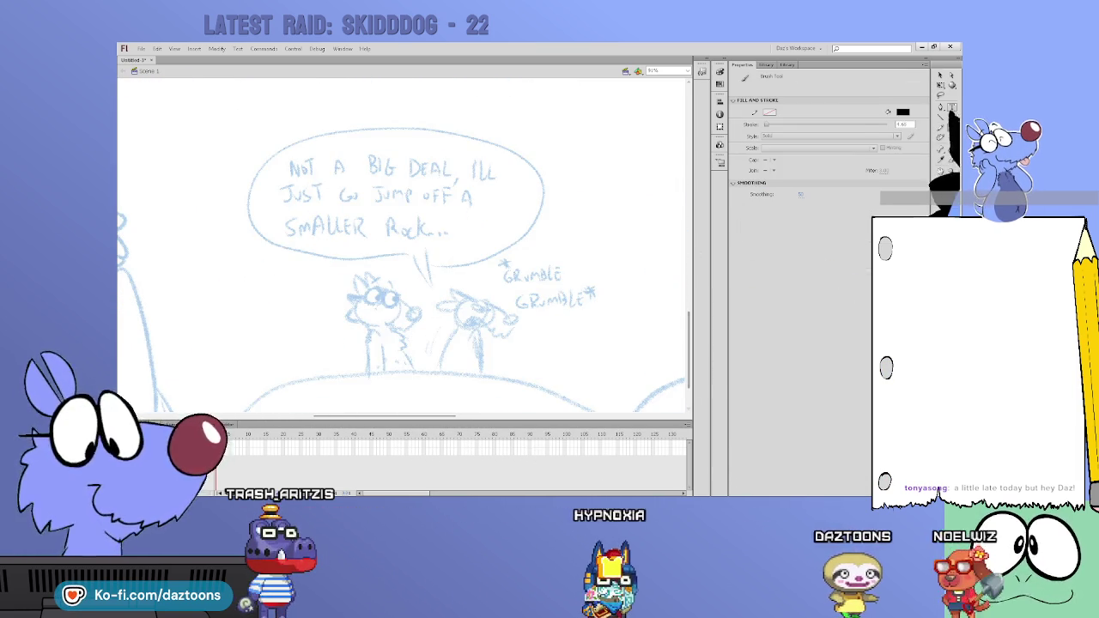
key("t")
left_click(307, 163)
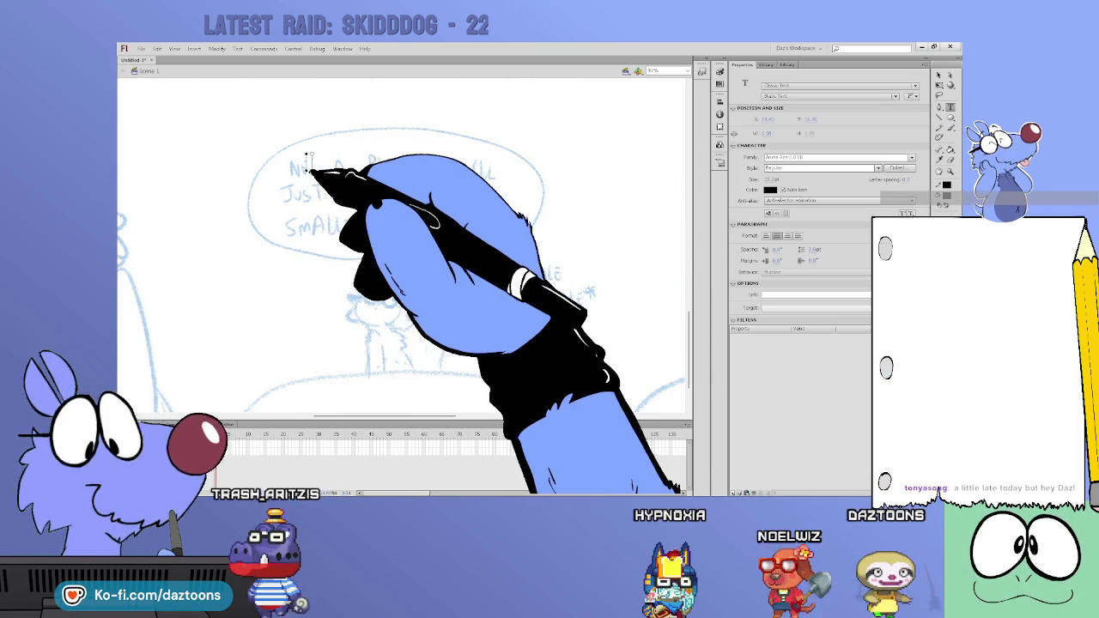
type("NOTA BIG DEAL, I'LL")
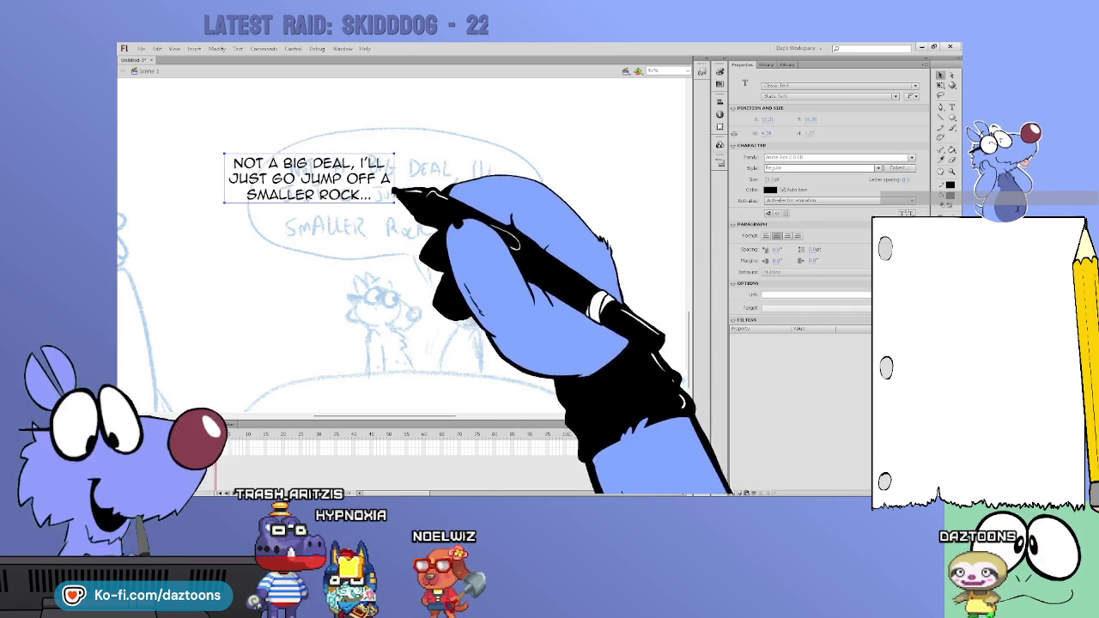
left_click_drag(390, 185, 471, 199)
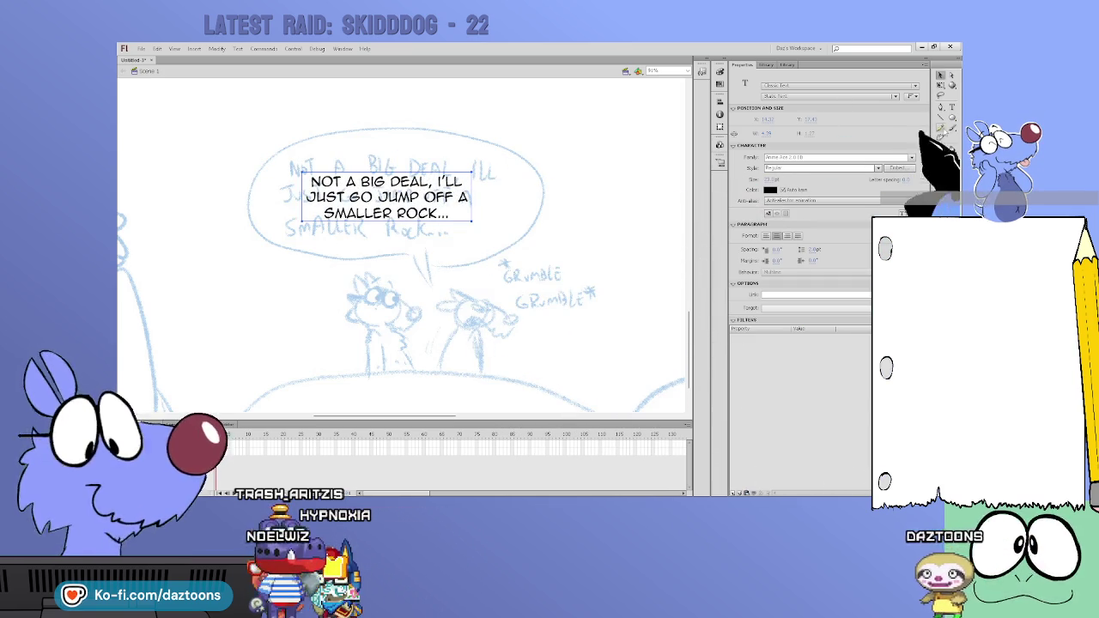
Step: Add GRUMBLE text and Alt-drag a staggered copy below-right to make GRUMBLE GRUMBLE
left_click(948, 107)
type("GRUMBLE")
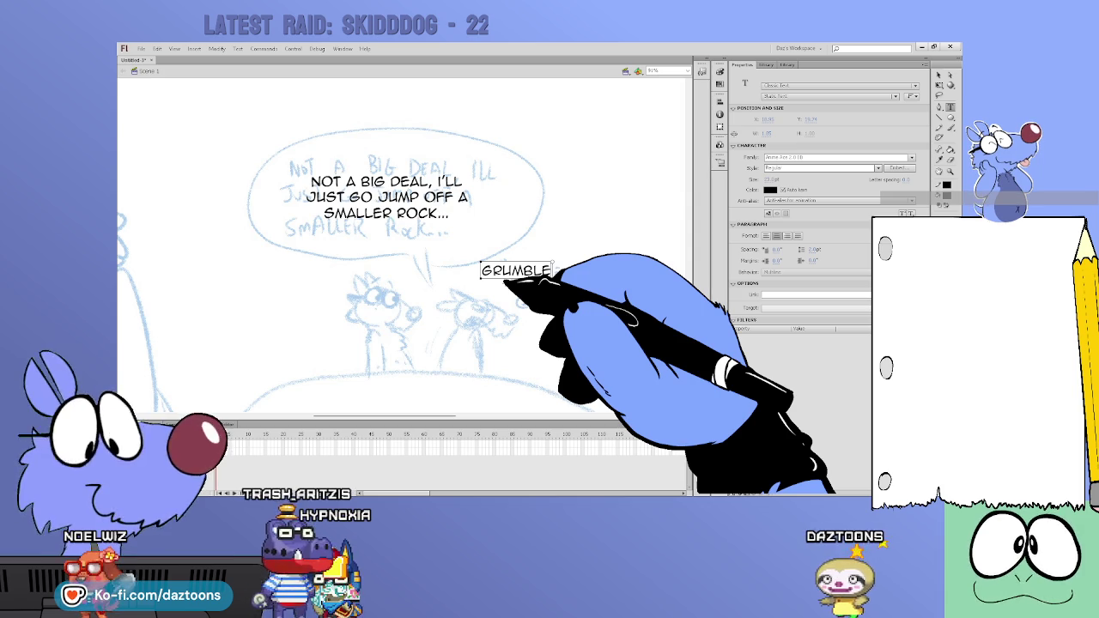
left_click(940, 76)
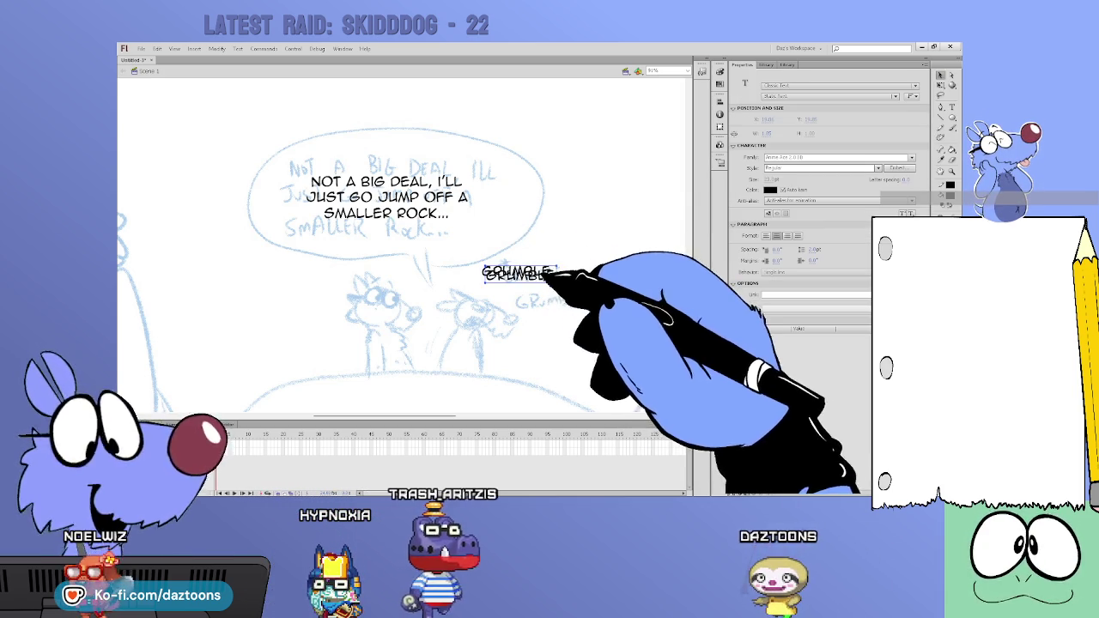
left_click_drag(551, 272, 584, 297)
left_click_drag(544, 265, 544, 272)
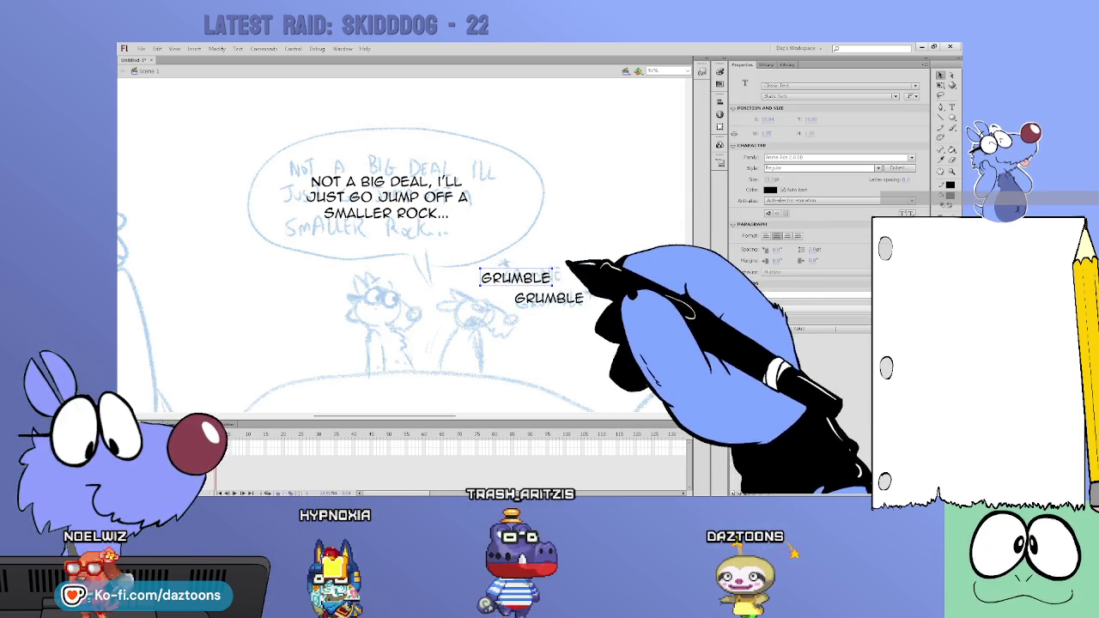
left_click(586, 298)
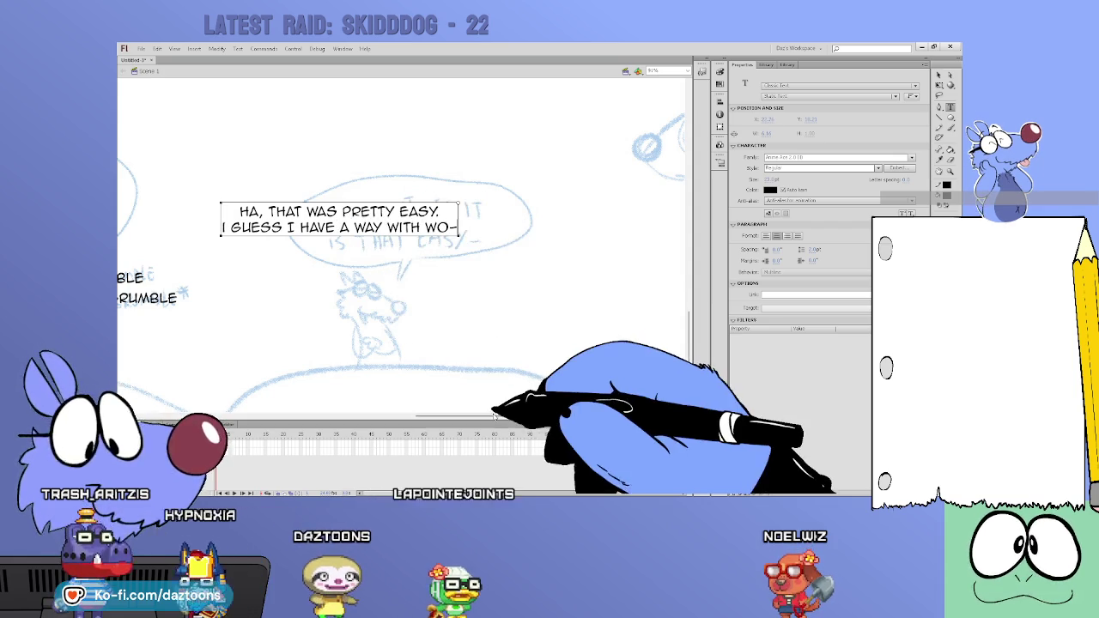
Step: Type SIKE!!! over the blue sketch, then enlarge and position it over the sketched lettering
left_click_drag(455, 417, 597, 417)
scroll(653, 361, "up", 3)
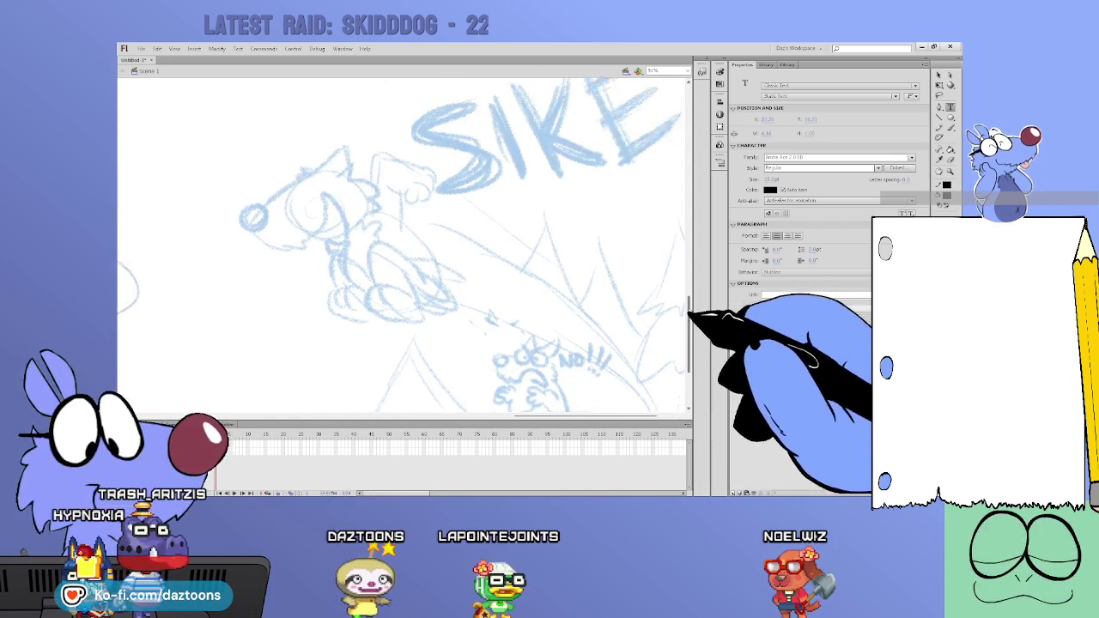
scroll(584, 301, "up", 3)
left_click(497, 277)
type("S")
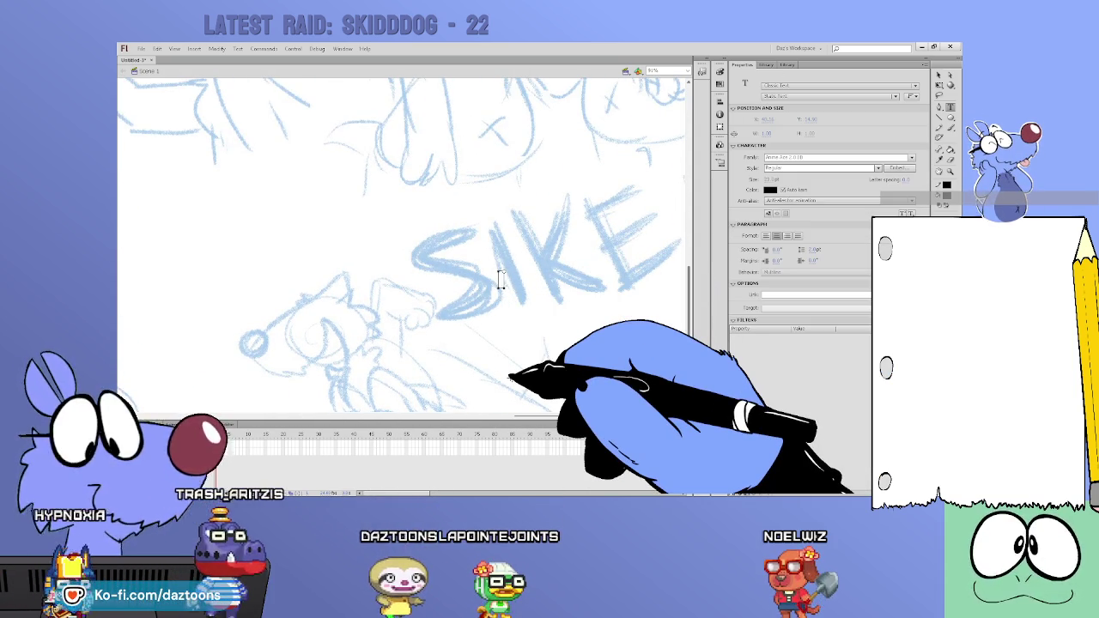
type("IKE!!!")
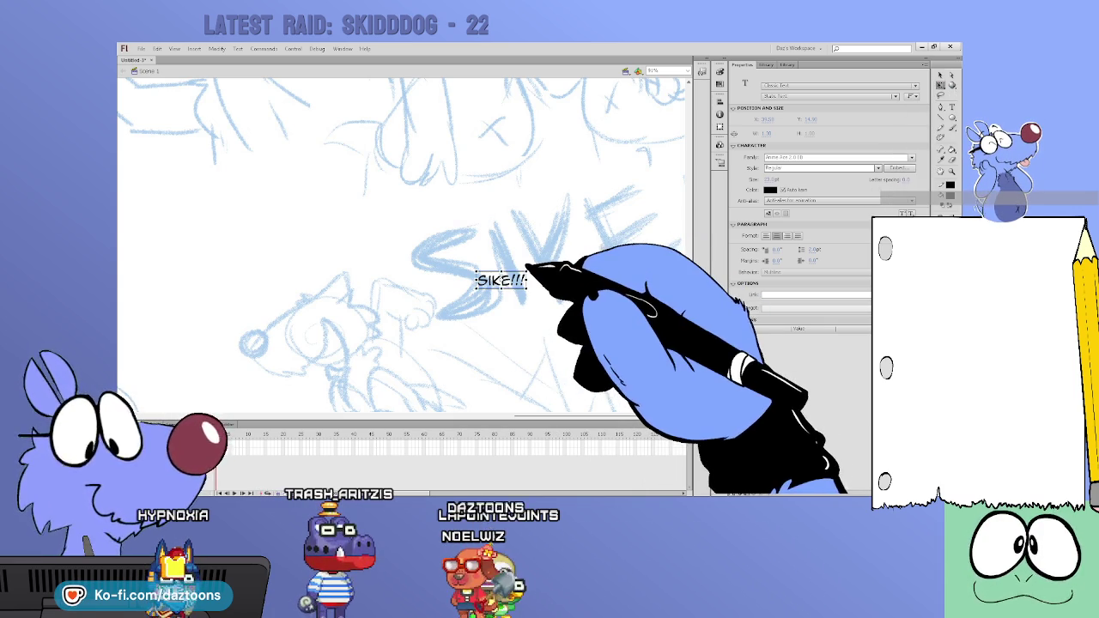
left_click_drag(522, 260, 645, 162)
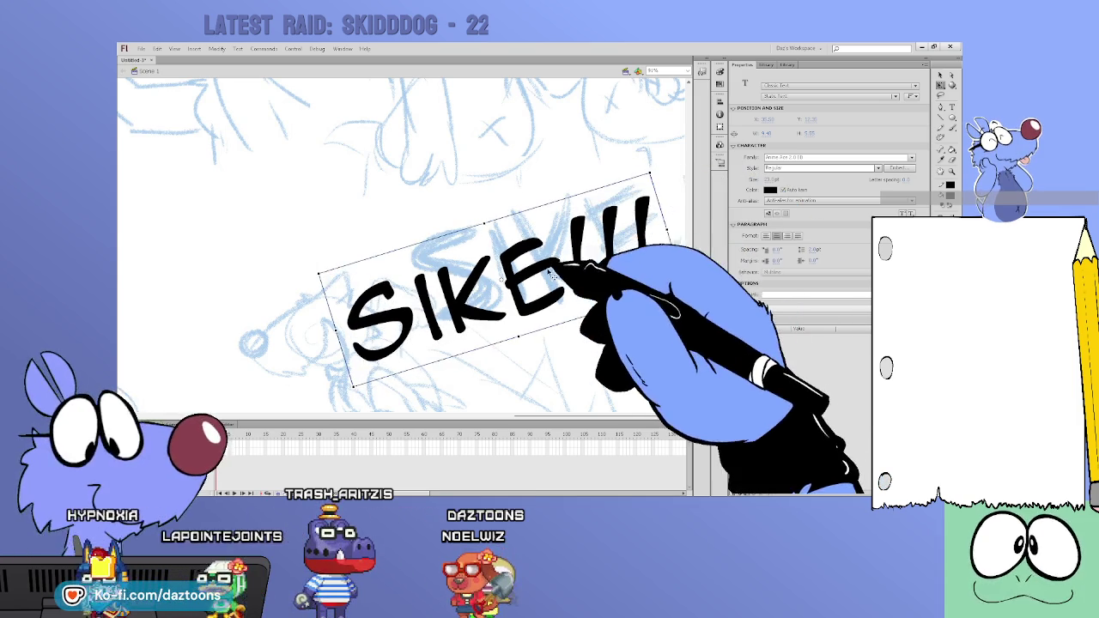
left_click_drag(601, 318, 606, 266)
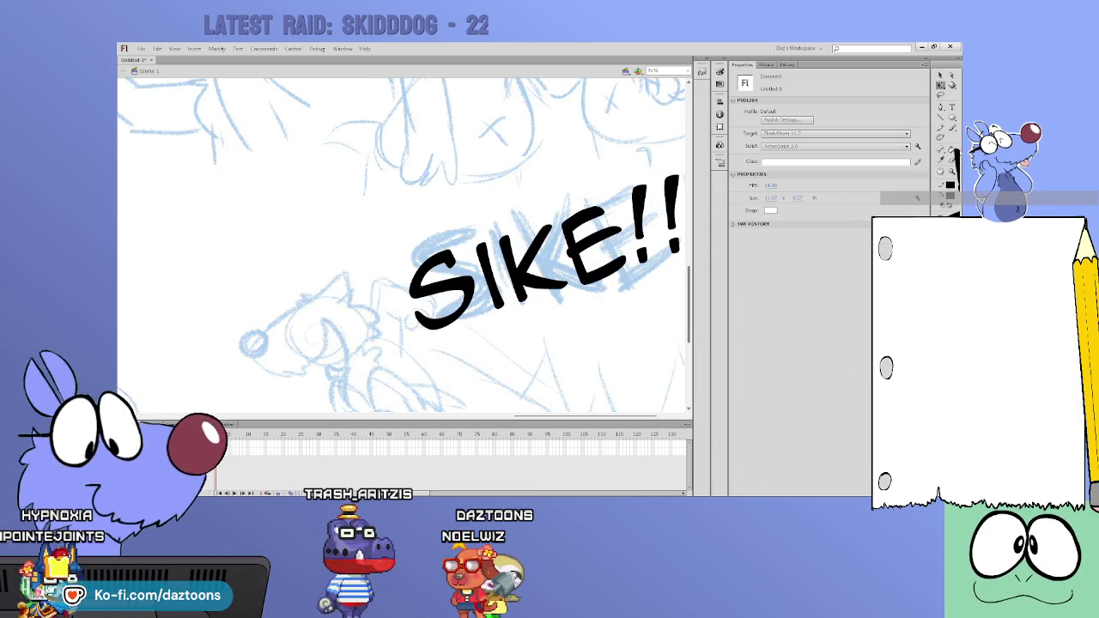
left_click(950, 137)
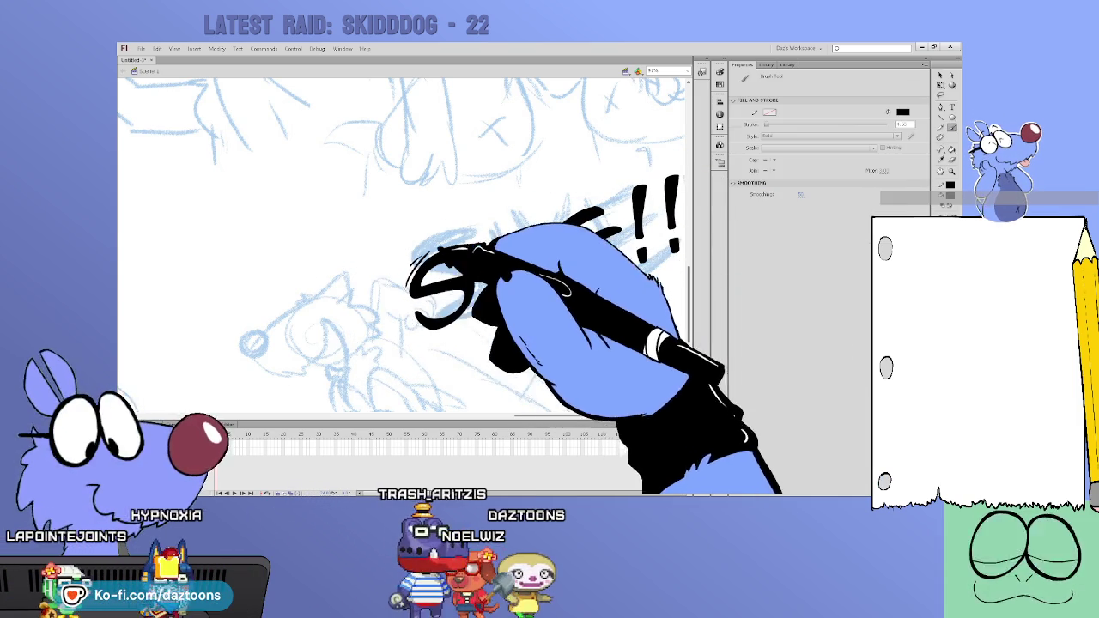
Step: Brush-ink burst strokes around the SIKE!!! lettering and scroll around to check it
left_click_drag(414, 265, 424, 253)
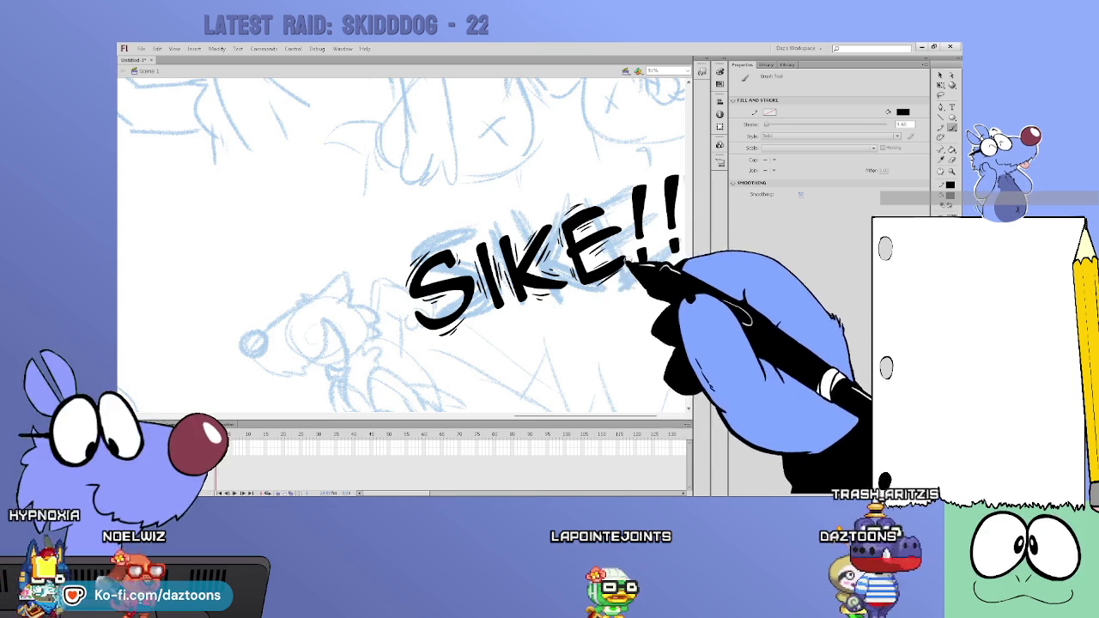
scroll(403, 245, "right", 2)
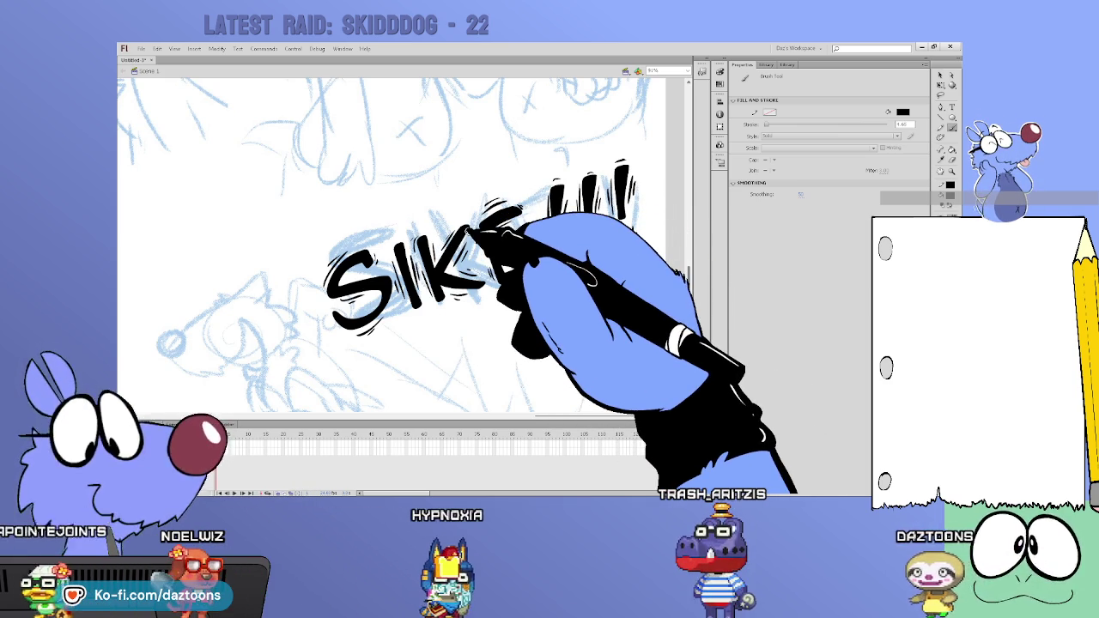
scroll(404, 245, "down", 3)
scroll(404, 245, "down", 2)
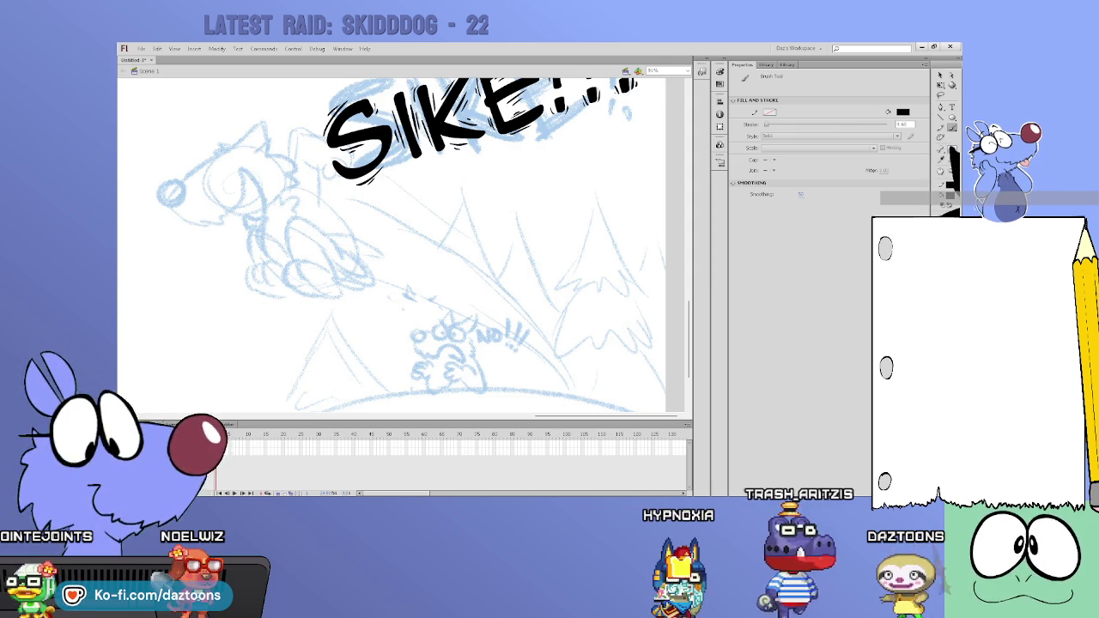
scroll(404, 245, "left", 3)
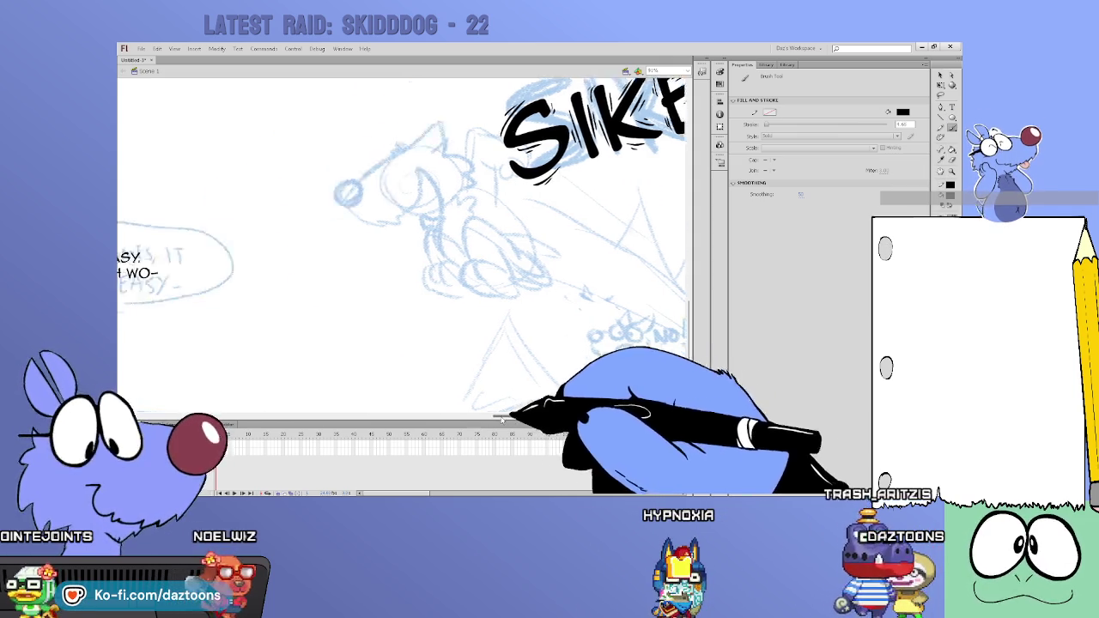
Step: Scroll the stage back to the WHOAH balloon in the snowy landscape panel
scroll(404, 245, "left", 5)
scroll(404, 244, "left", 5)
scroll(404, 245, "left", 4)
scroll(403, 245, "left", 2)
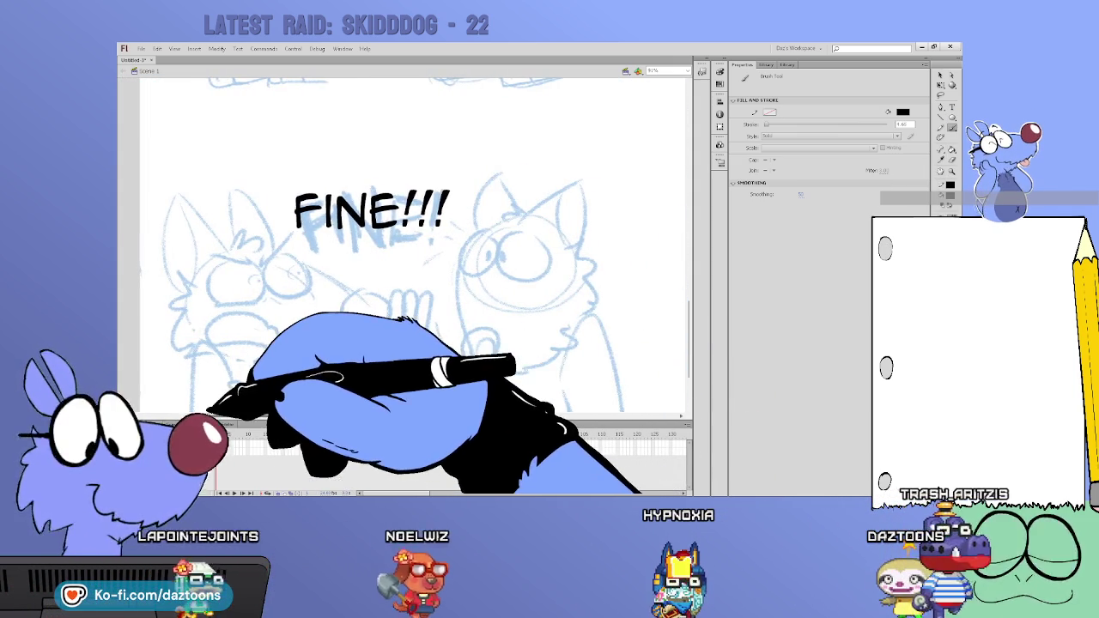
scroll(413, 244, "up", 2)
scroll(412, 245, "up", 5)
scroll(413, 244, "up", 5)
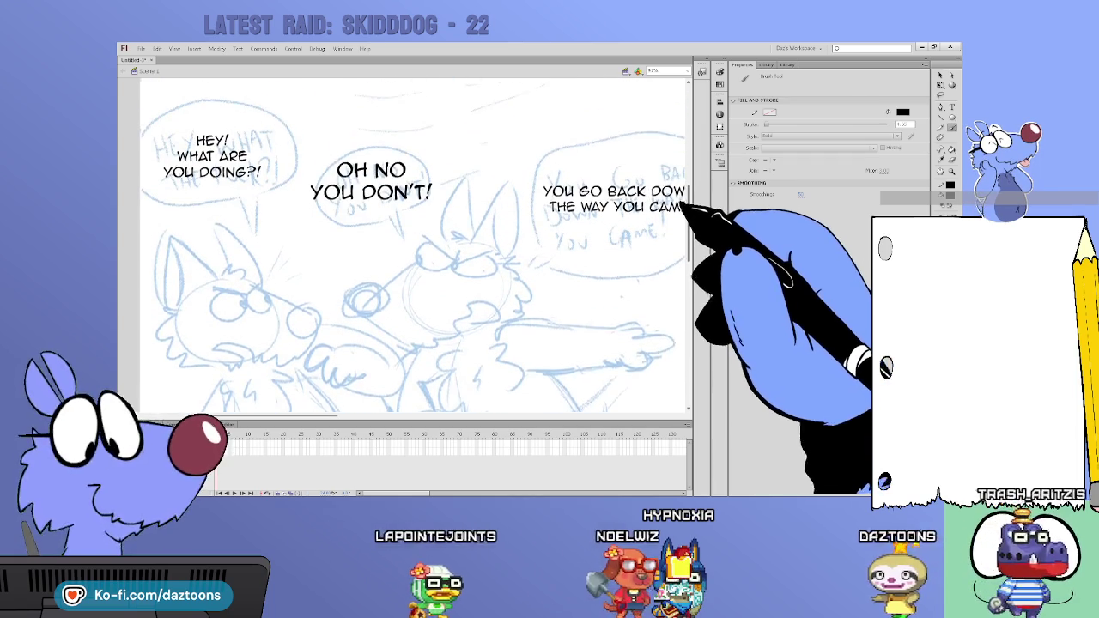
scroll(412, 245, "up", 1)
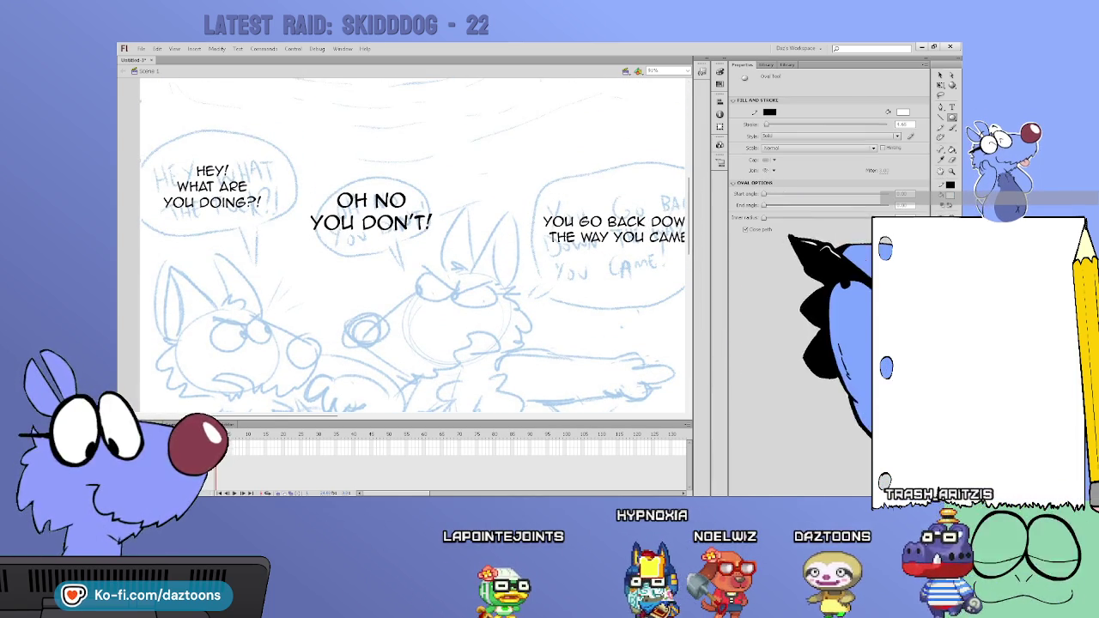
scroll(413, 245, "up", 5)
scroll(412, 245, "up", 3)
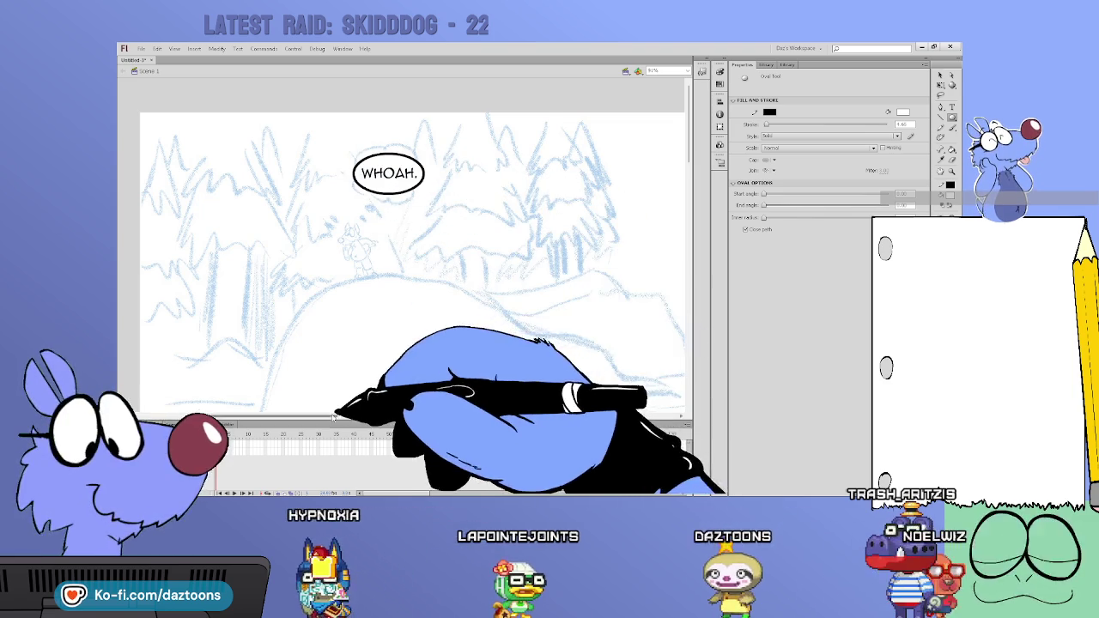
scroll(404, 257, "right", 5)
scroll(550, 386, "right", 3)
scroll(532, 391, "left", 2)
scroll(481, 404, "left", 3)
mouse_move(471, 408)
left_mouse_down()
mouse_move(395, 416)
mouse_move(515, 416)
mouse_move(309, 416)
left_mouse_up()
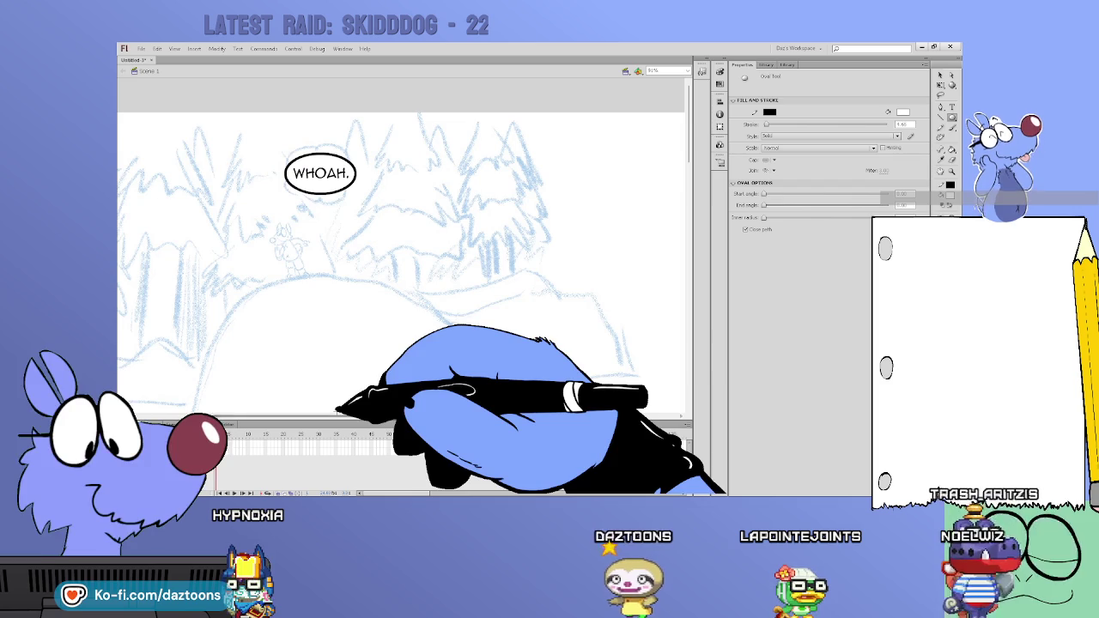
Step: Draw the WHOAH balloon's pointed line tail aimed at the small figure on the hill
key("n")
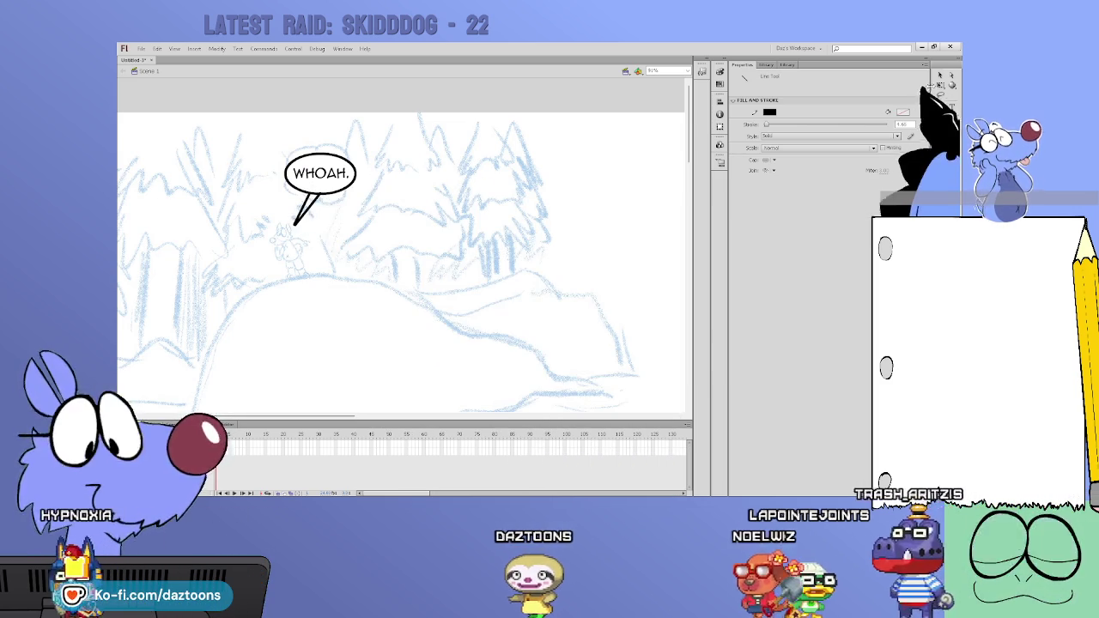
left_click(940, 76)
left_click(323, 196)
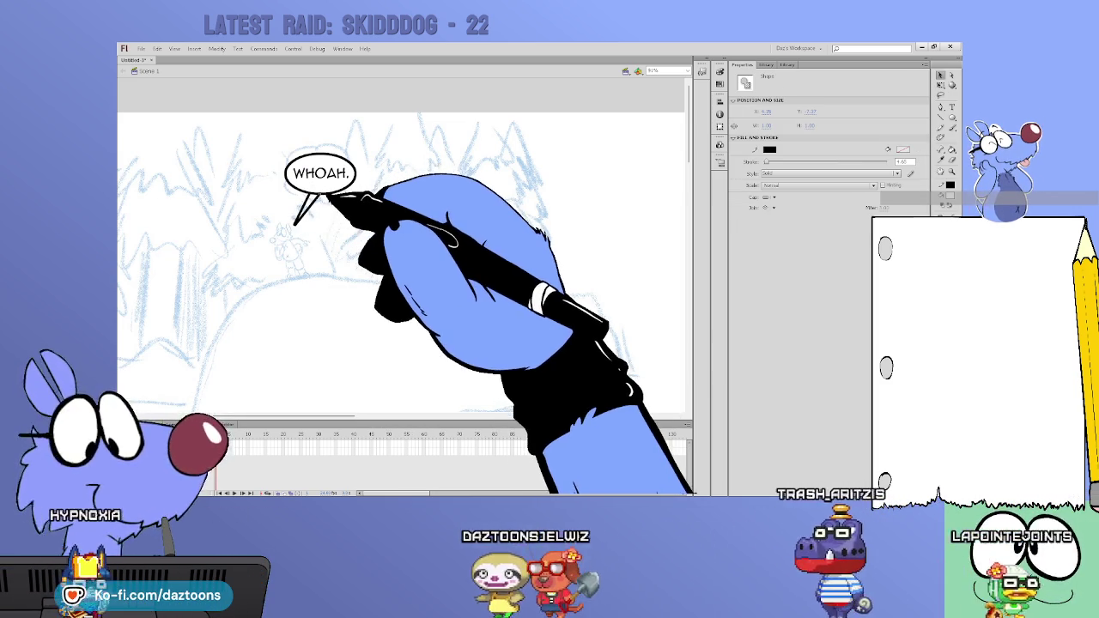
key("Delete")
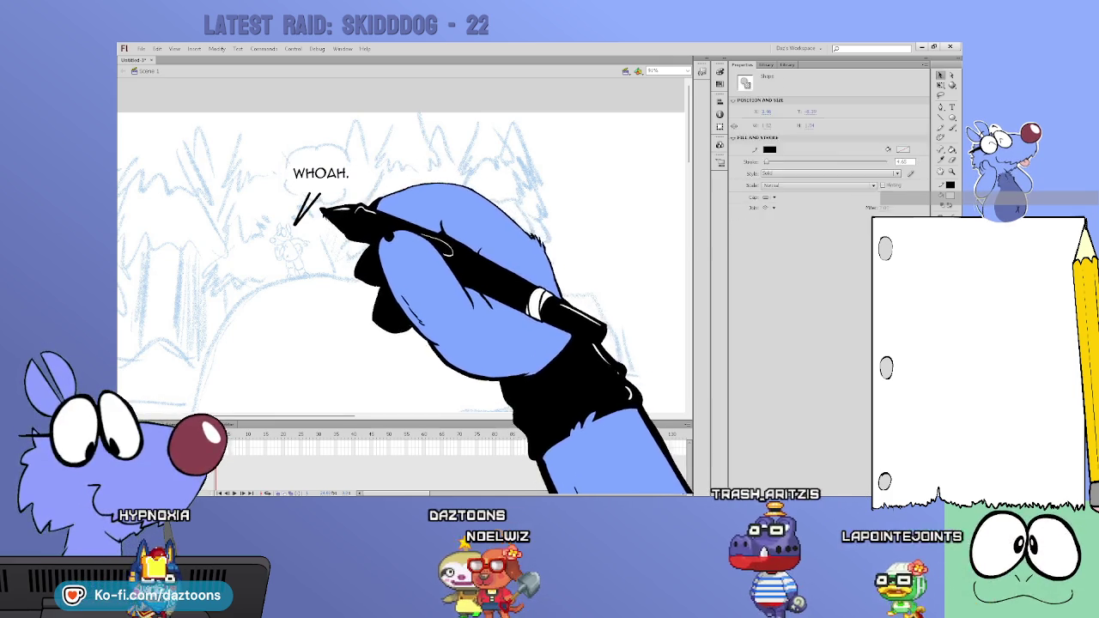
key("ctrl+z")
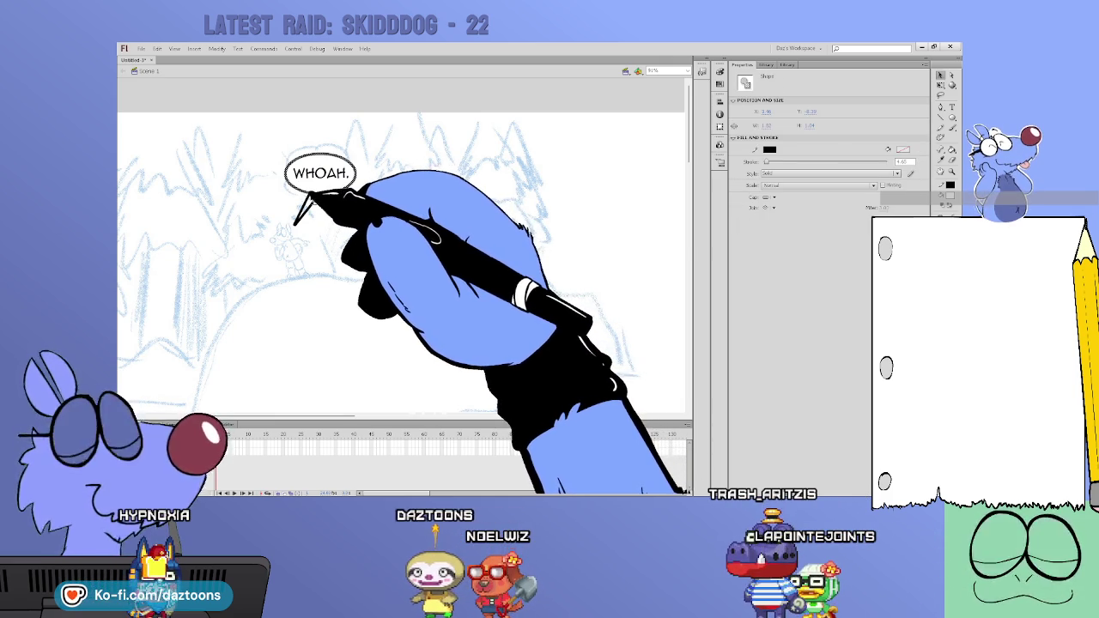
left_click(294, 223)
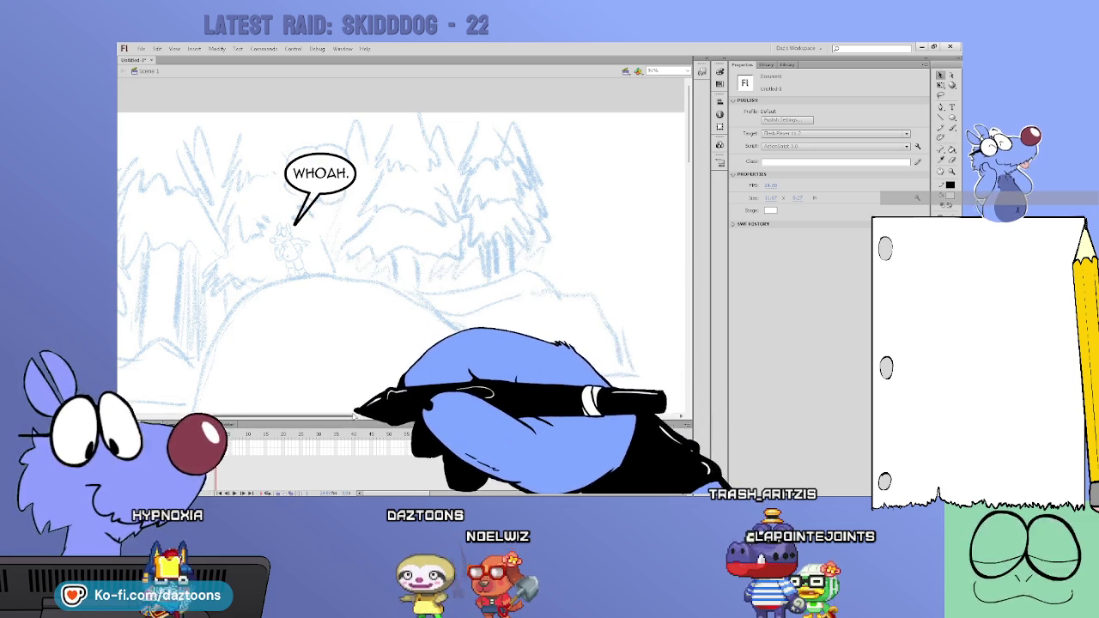
left_click_drag(354, 416, 576, 416)
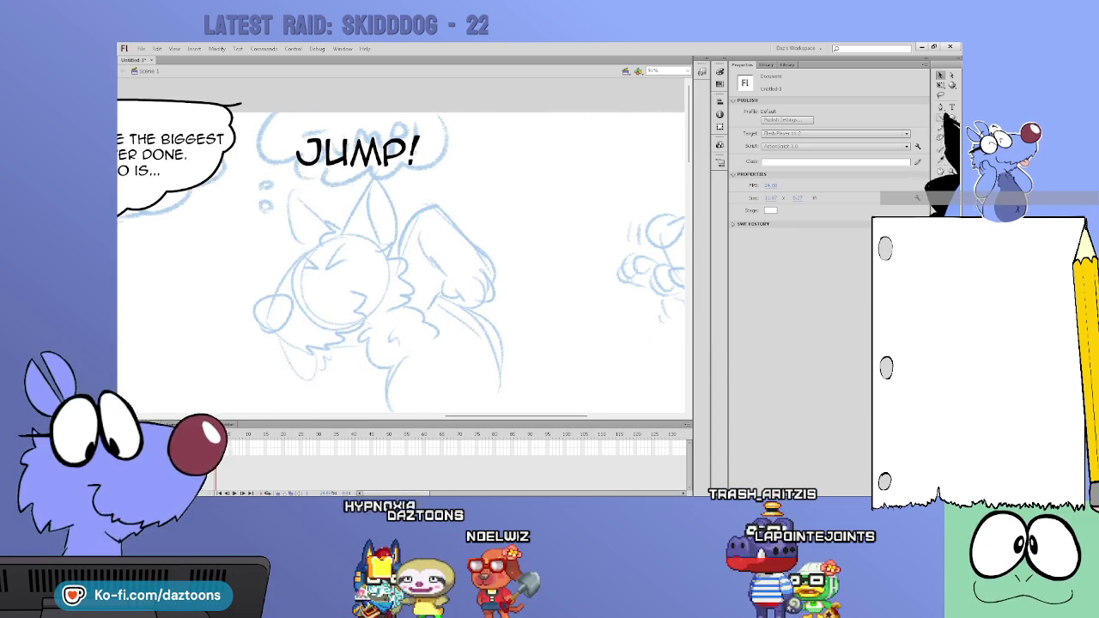
Step: Pencil-draw a cloud-shaped balloon outline around JUMP!, inking its left and right sides
left_click(942, 127)
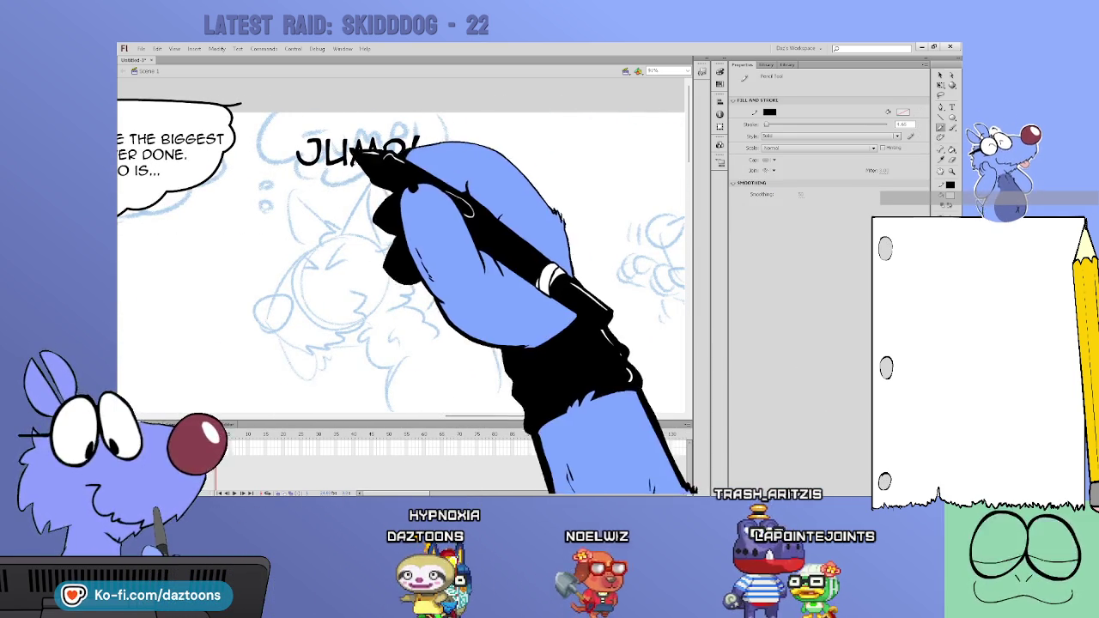
mouse_move(325, 178)
left_mouse_down()
mouse_move(295, 147)
mouse_move(275, 147)
mouse_move(284, 108)
mouse_move(305, 97)
mouse_move(454, 98)
mouse_move(466, 111)
mouse_move(454, 160)
mouse_move(423, 178)
mouse_move(352, 187)
left_mouse_up()
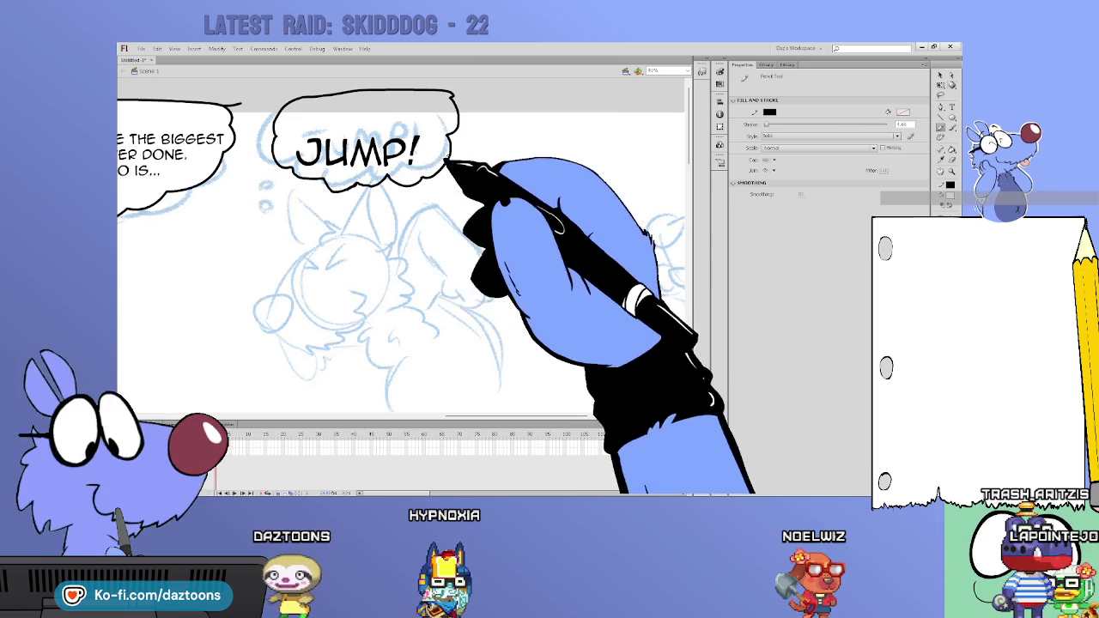
left_click(941, 75)
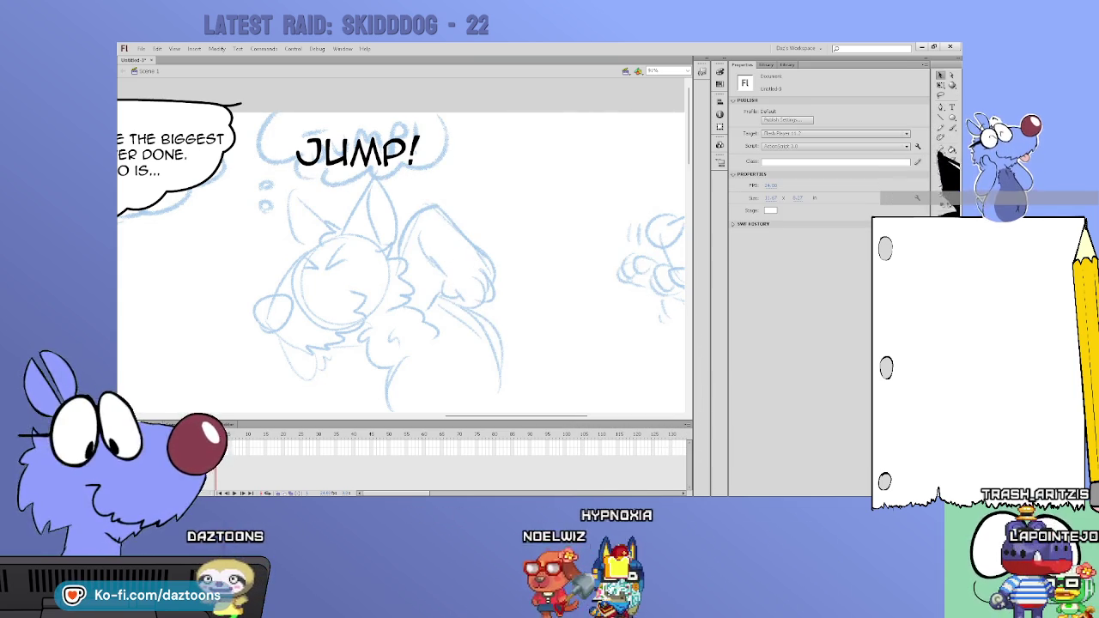
key("y")
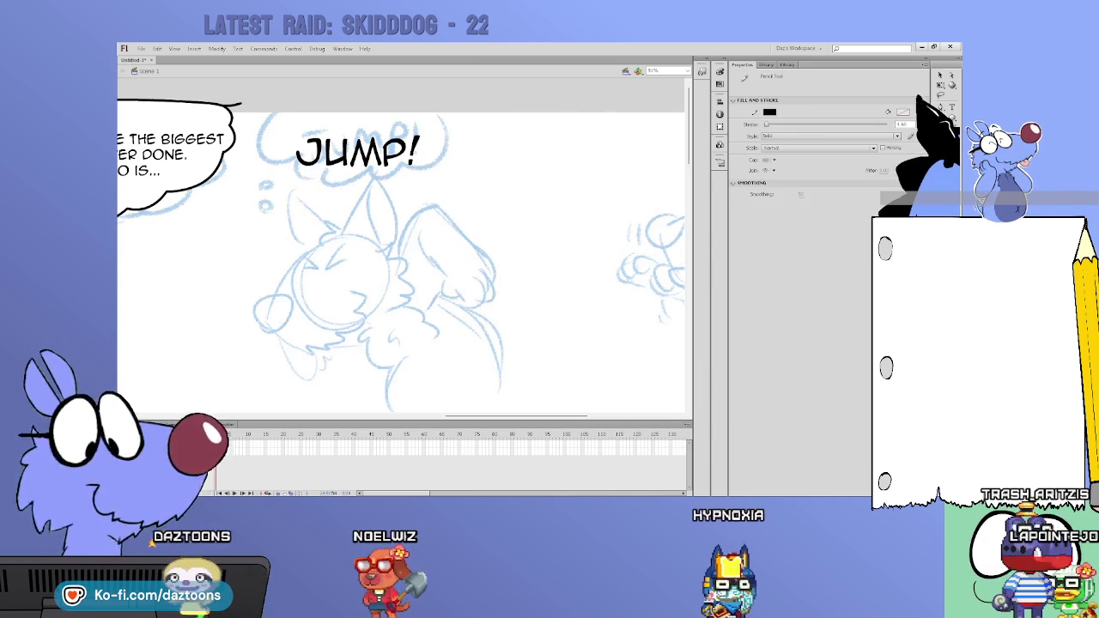
left_click_drag(432, 105, 434, 168)
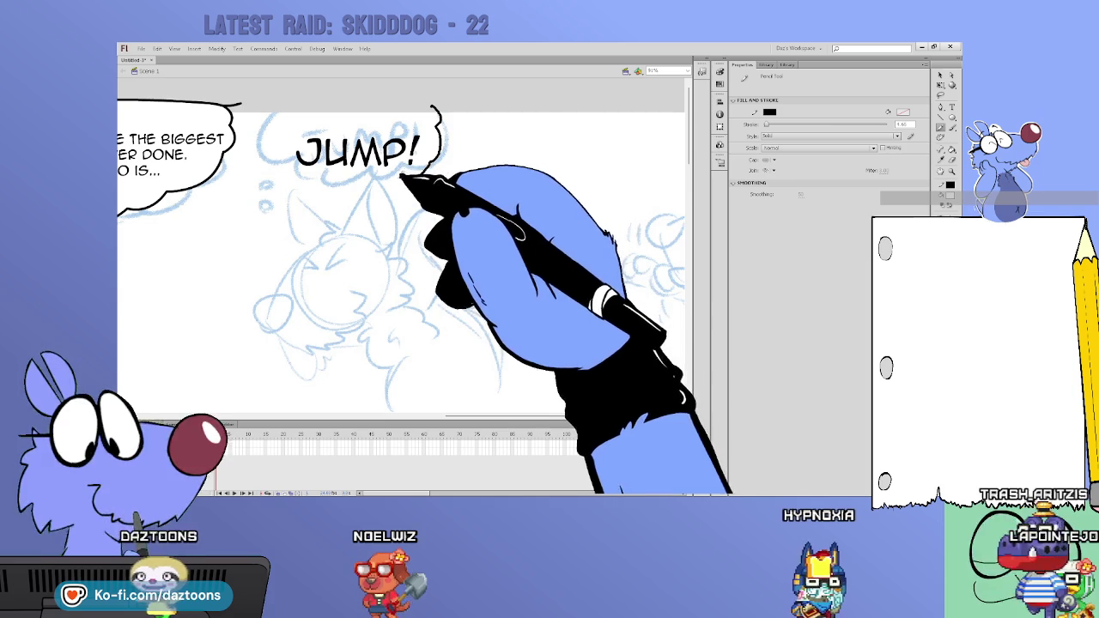
mouse_move(277, 168)
left_mouse_down()
mouse_move(266, 112)
mouse_move(421, 101)
left_mouse_up()
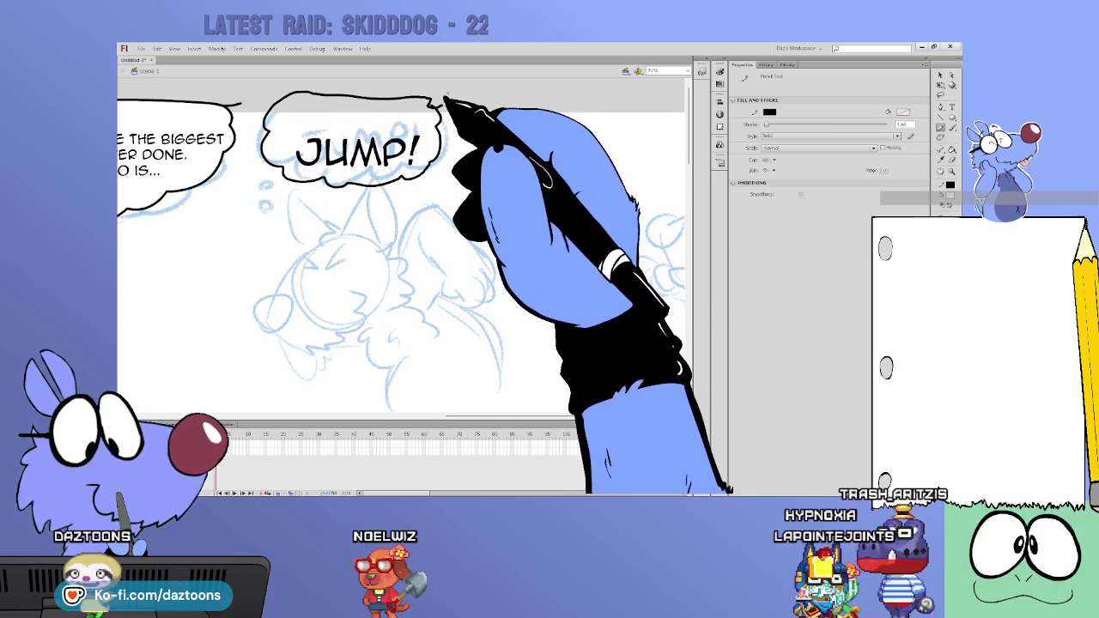
left_click(941, 75)
left_click(450, 147)
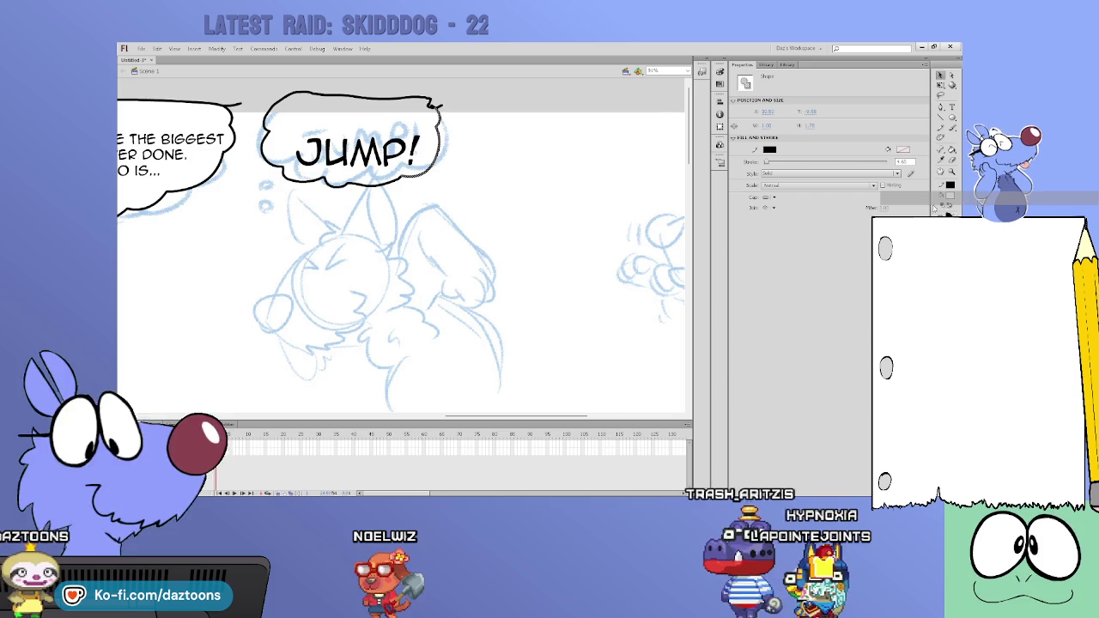
left_click(423, 175)
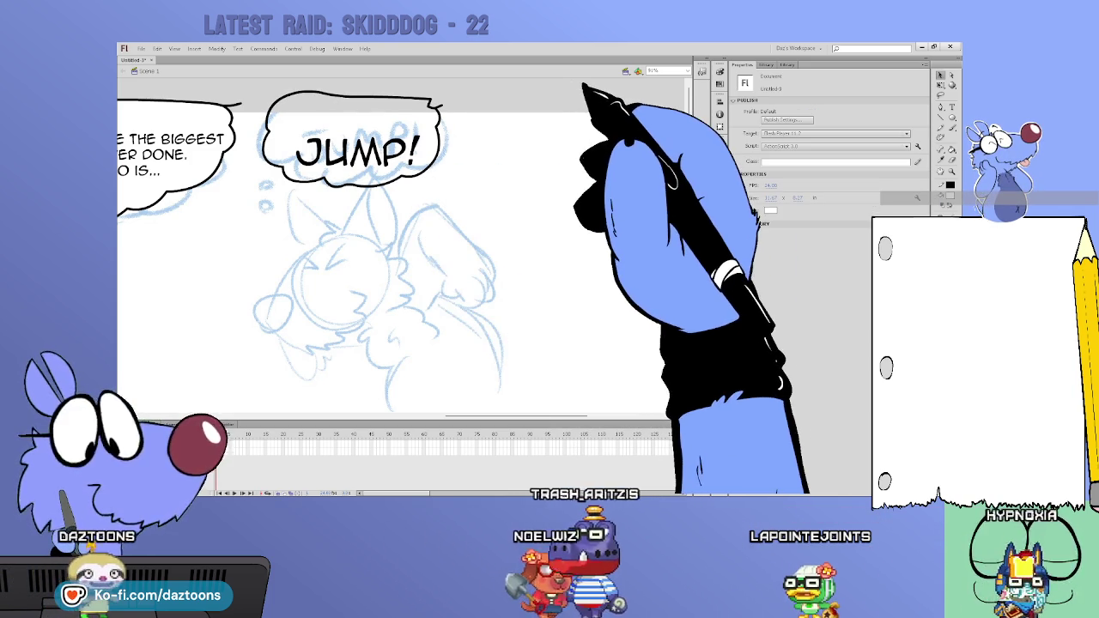
Step: Add small oval thought circles trailing below the JUMP! balloon
key("o")
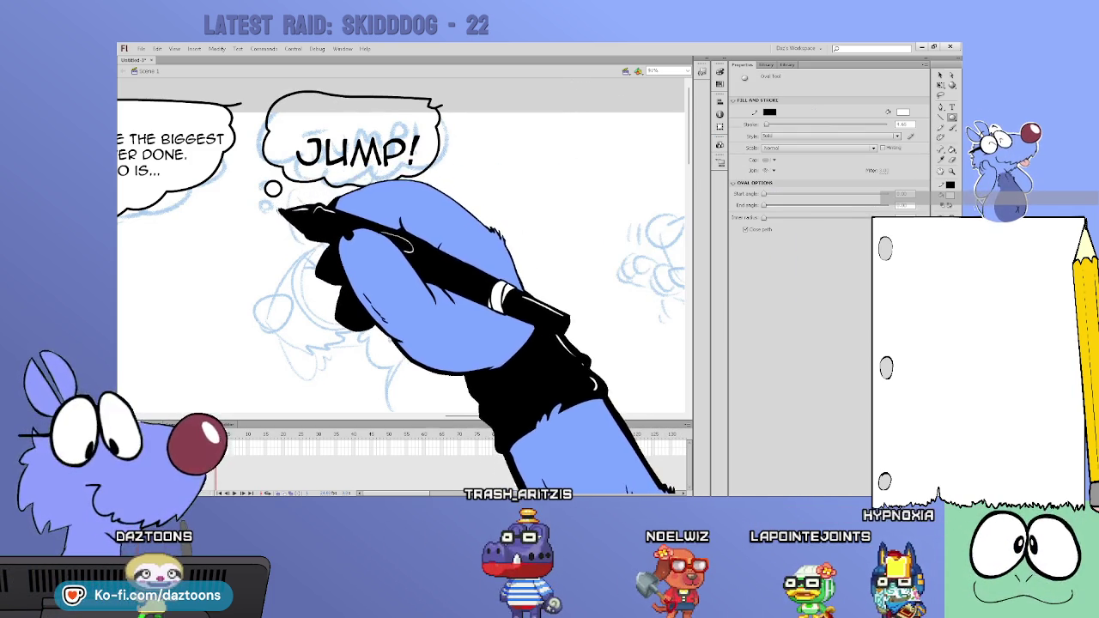
left_click_drag(276, 206, 283, 217)
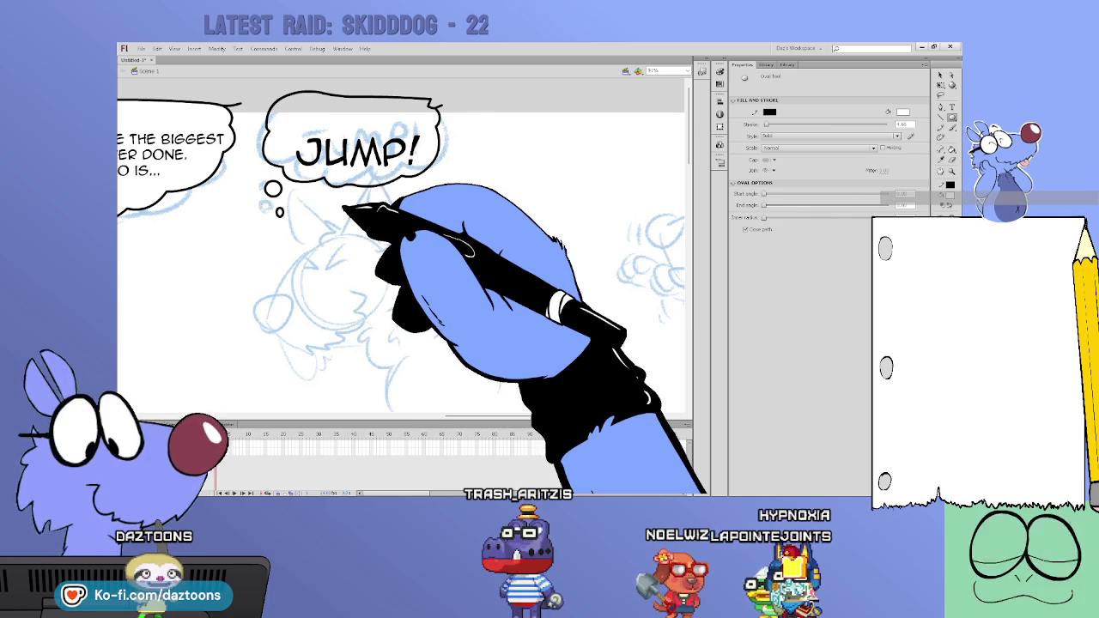
key("ctrl+z")
key("ctrl+z")
left_click_drag(316, 192, 326, 202)
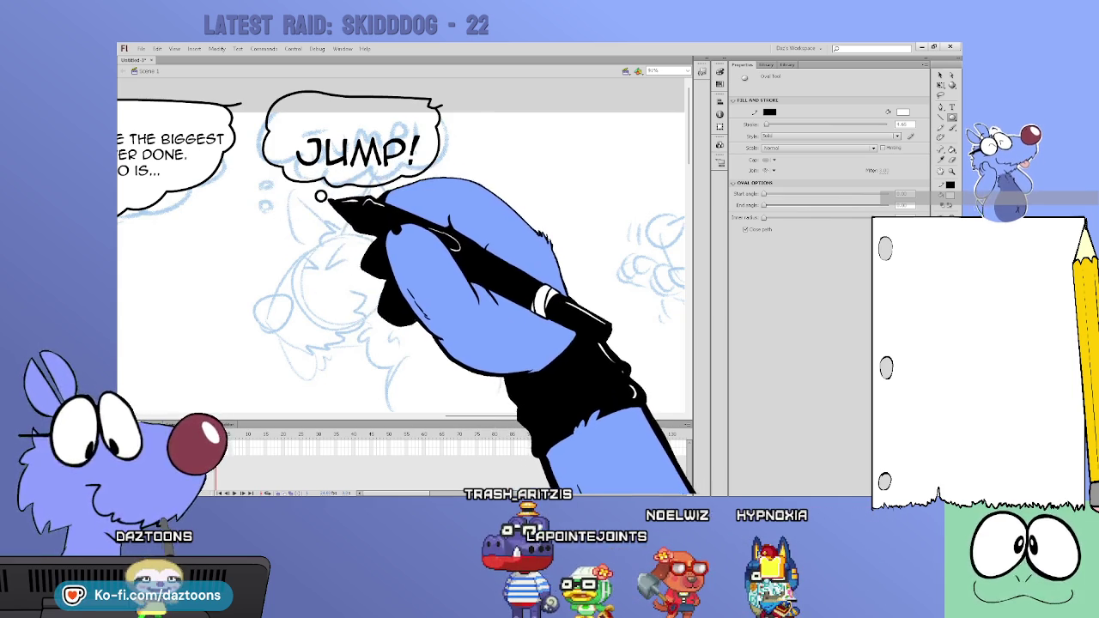
mouse_move(464, 418)
left_mouse_down()
mouse_move(560, 416)
mouse_move(404, 411)
left_mouse_up()
Step: Draw an inked oval balloon around 'HEY! WHAT ARE YOU DOING?!'
left_click_drag(688, 168, 688, 238)
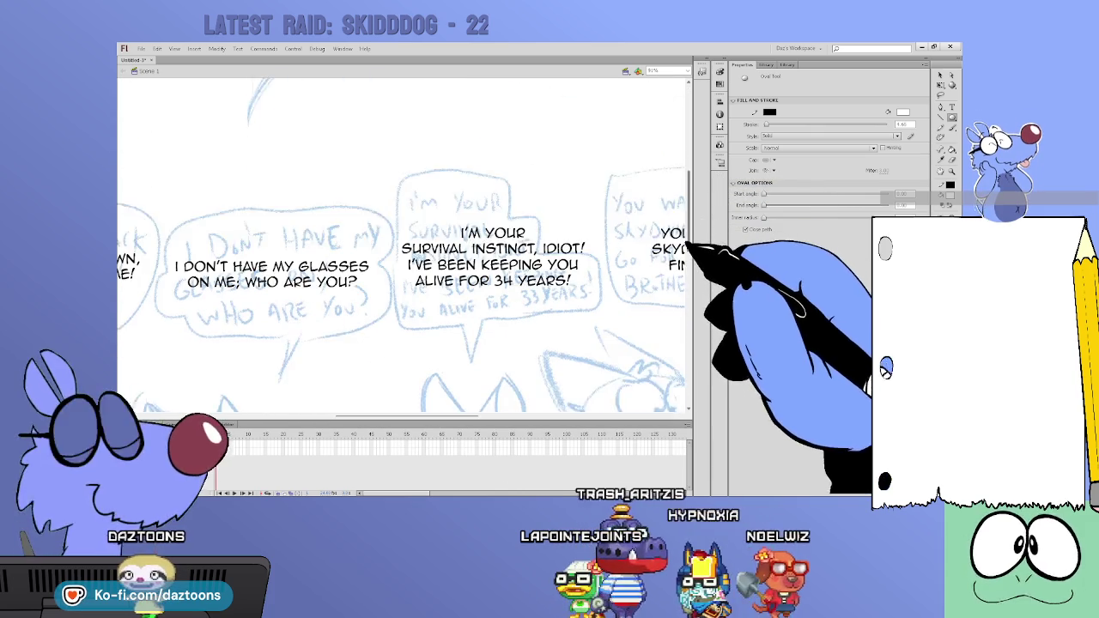
mouse_move(429, 418)
left_mouse_down()
mouse_move(311, 421)
mouse_move(322, 420)
left_mouse_up()
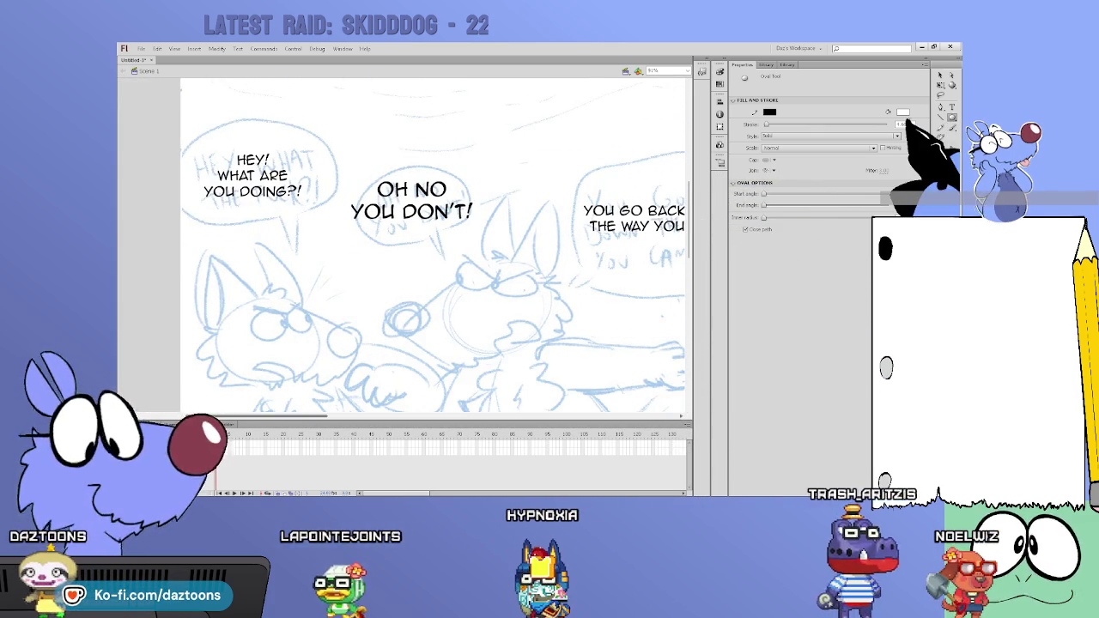
left_click_drag(190, 135, 334, 225)
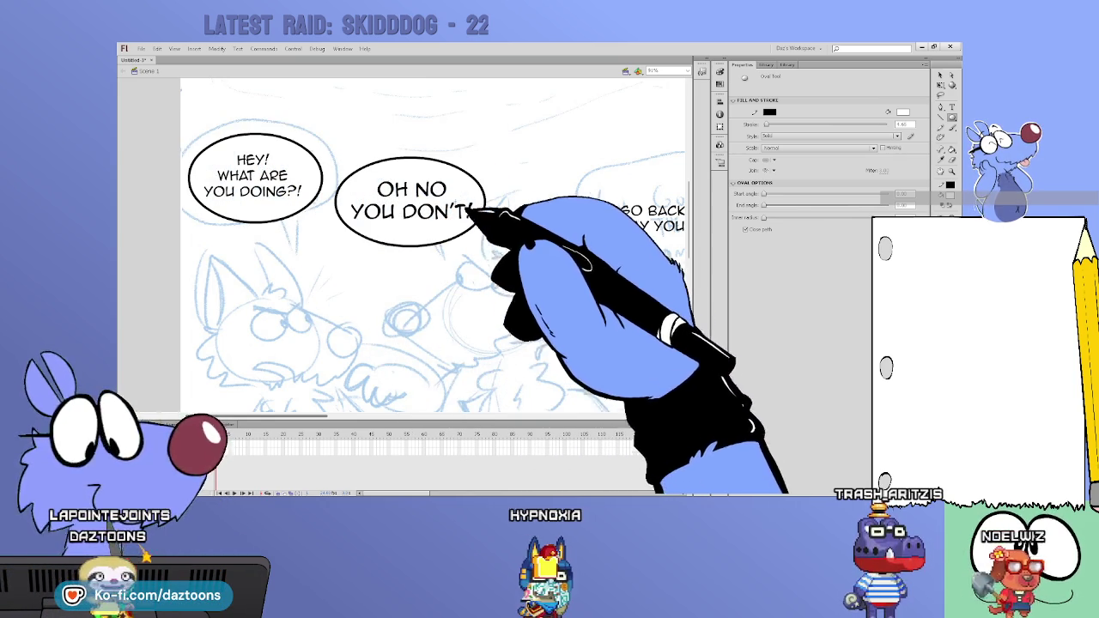
Step: Draw a tight inked oval balloon around 'OH NO YOU DON'T!', replacing the first attempt
left_click_drag(345, 176, 475, 230)
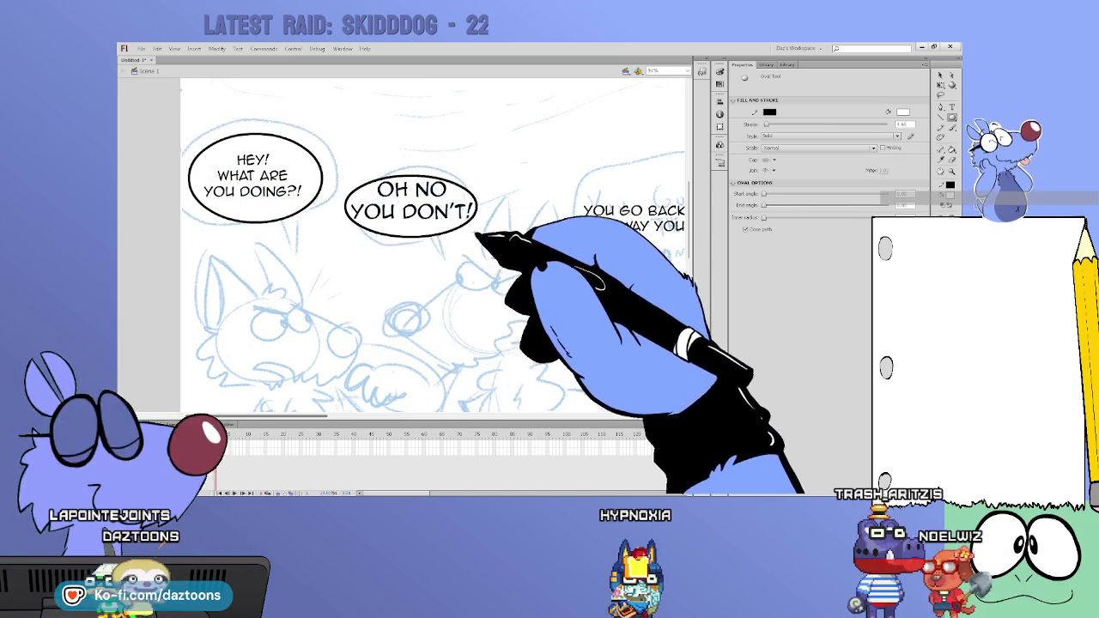
key("ctrl+z")
key("ctrl+z")
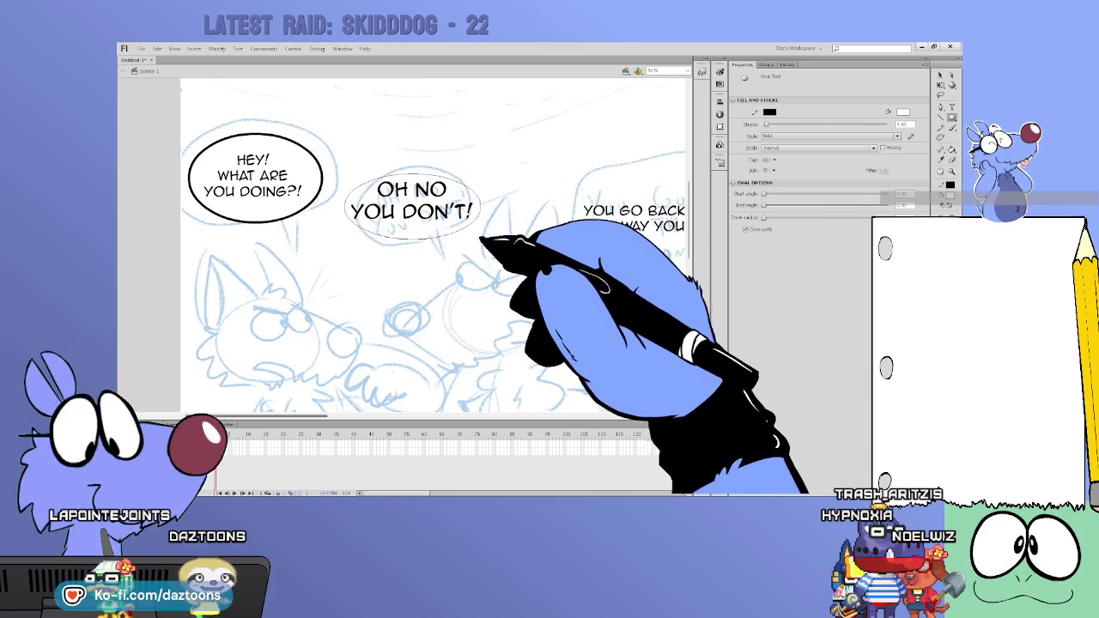
key("ctrl+z")
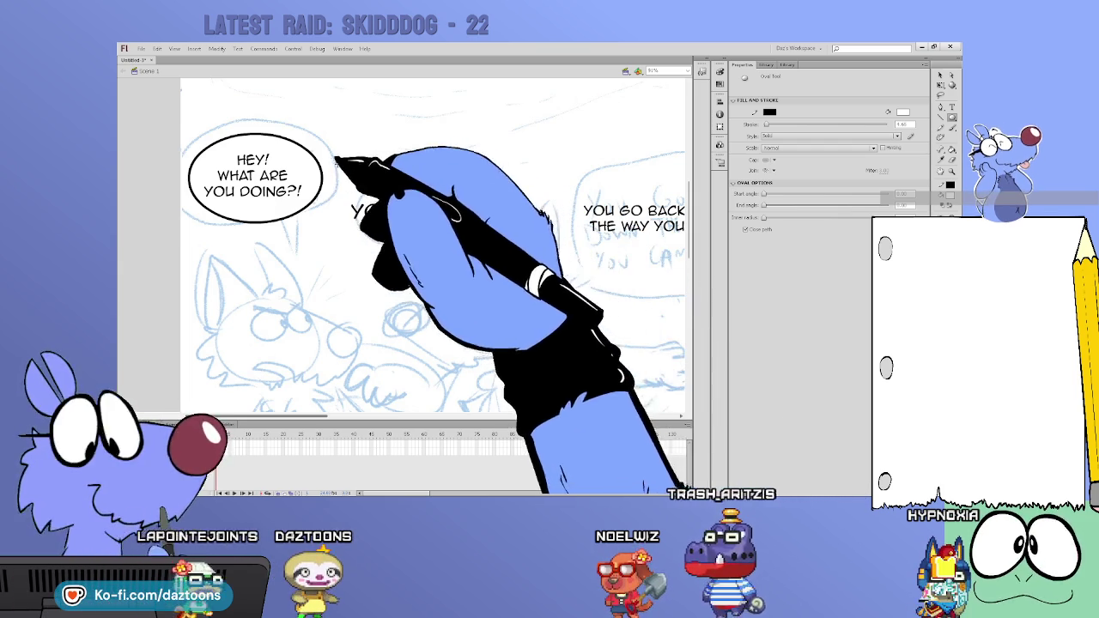
left_click_drag(338, 160, 486, 257)
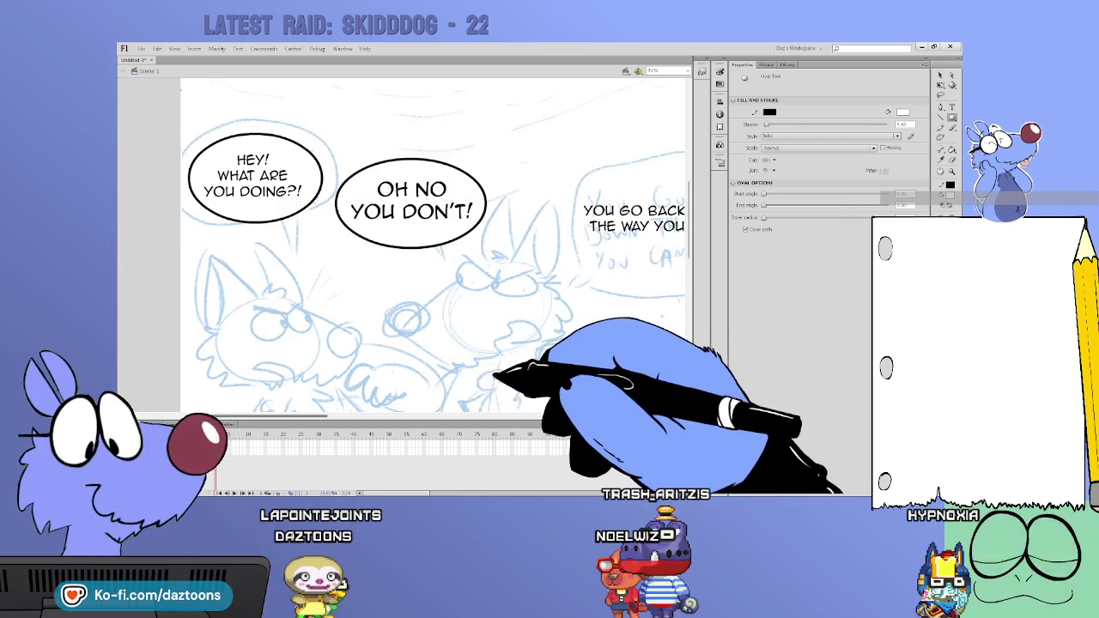
Step: Draw oval balloons around the YOU GO BACK DOWN and I DON'T HAVE MY GLASSES lines
scroll(361, 395, "right", 2)
scroll(365, 421, "right", 3)
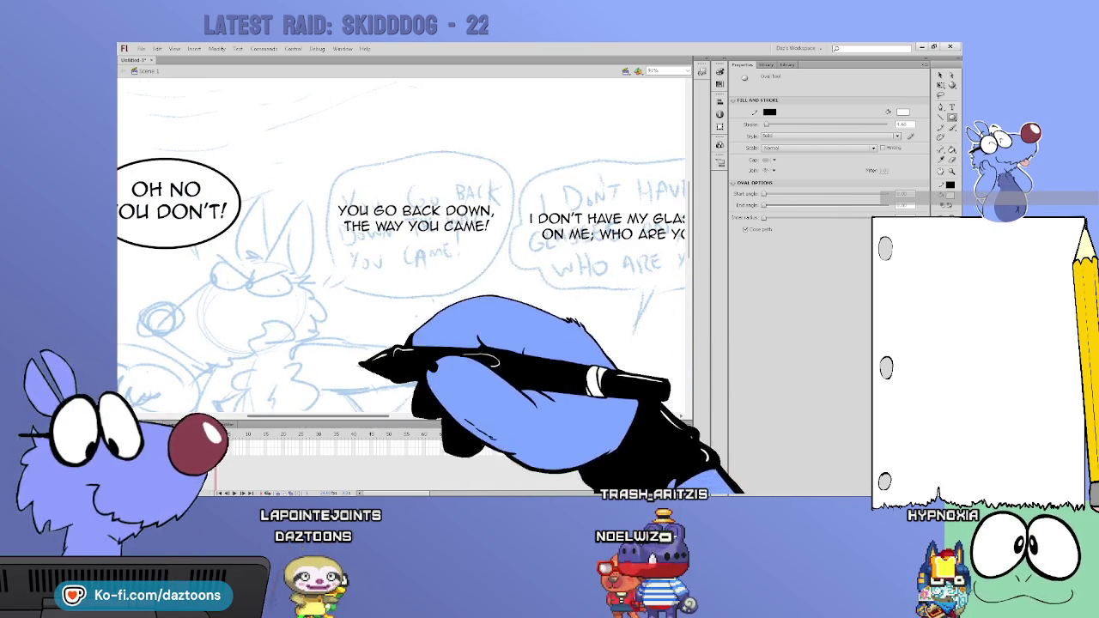
left_click_drag(315, 180, 467, 272)
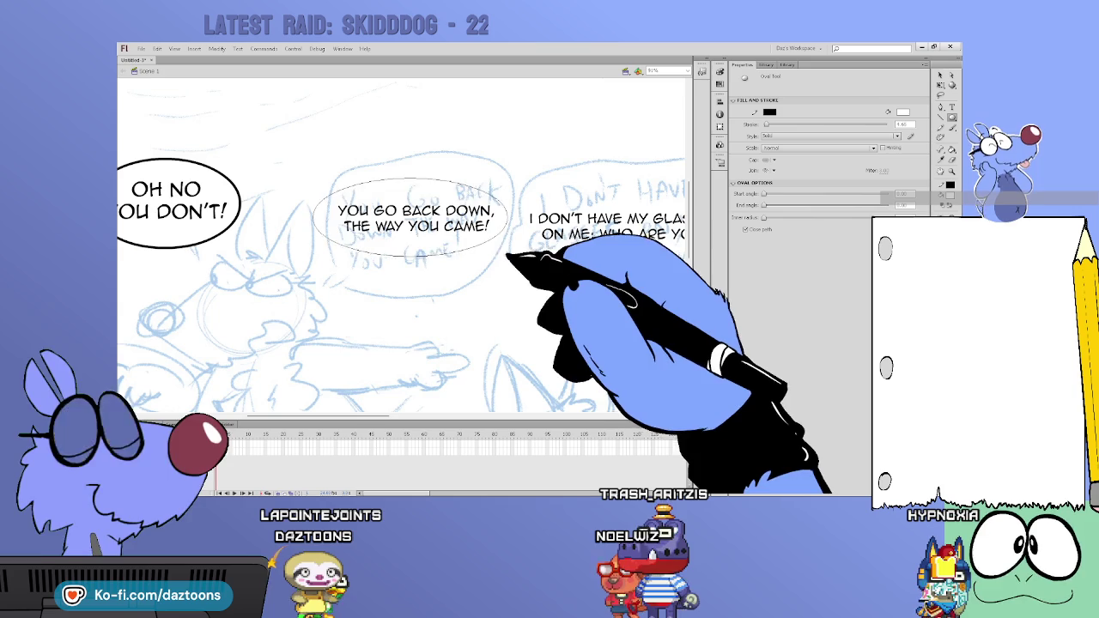
scroll(382, 442, "right", 4)
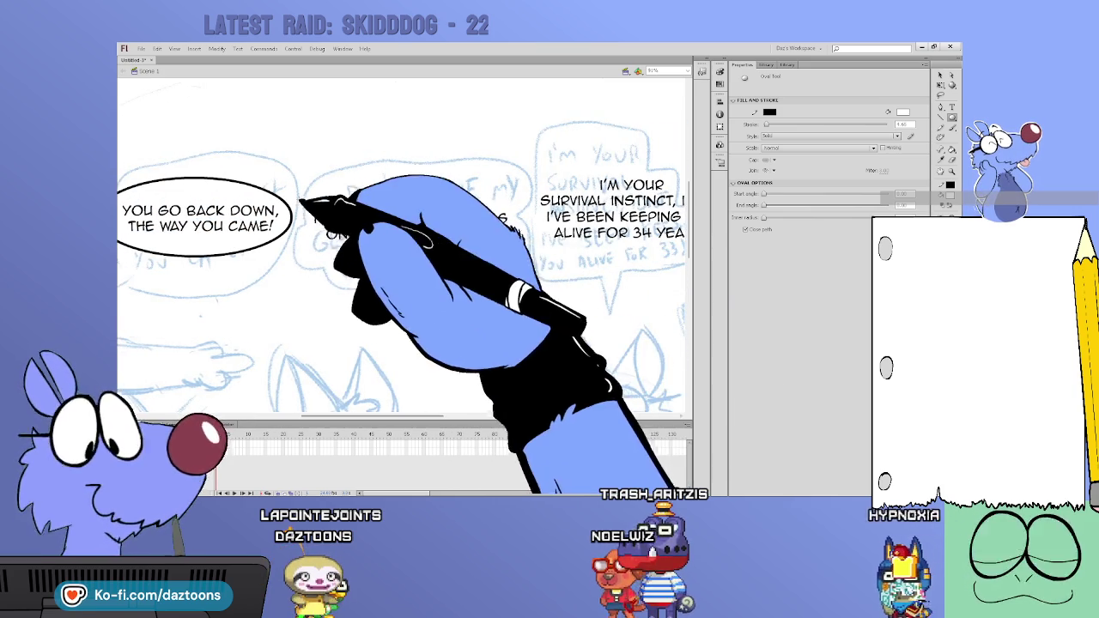
left_click_drag(388, 271, 520, 254)
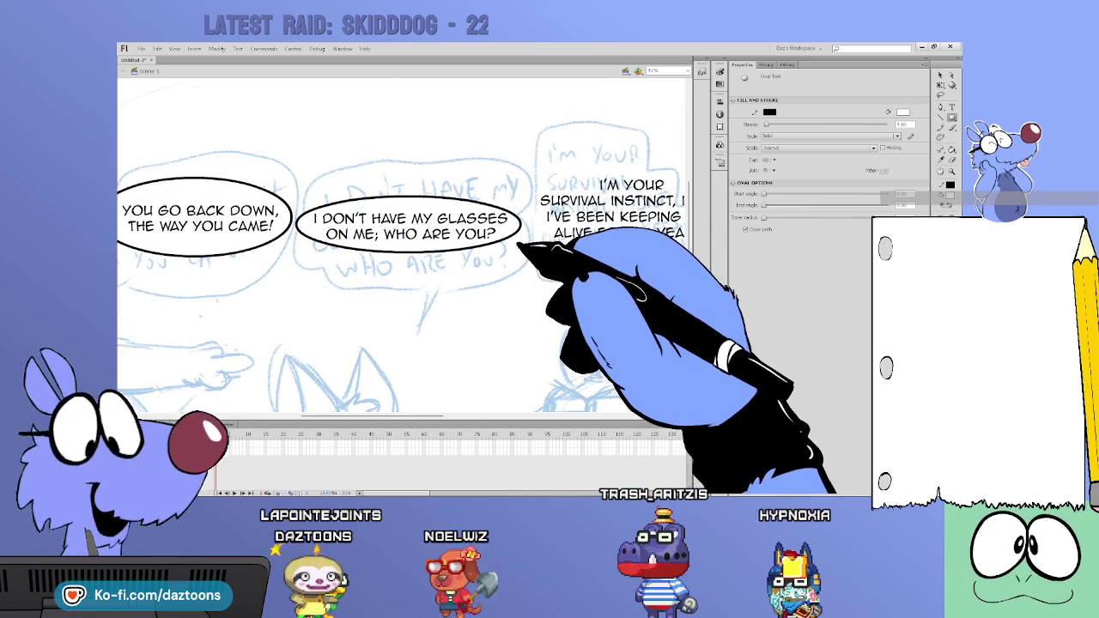
Step: Add oval balloons around the survival instinct speech and the YOU WANNA DO WRECKLESS speech
scroll(434, 429, "right", 4)
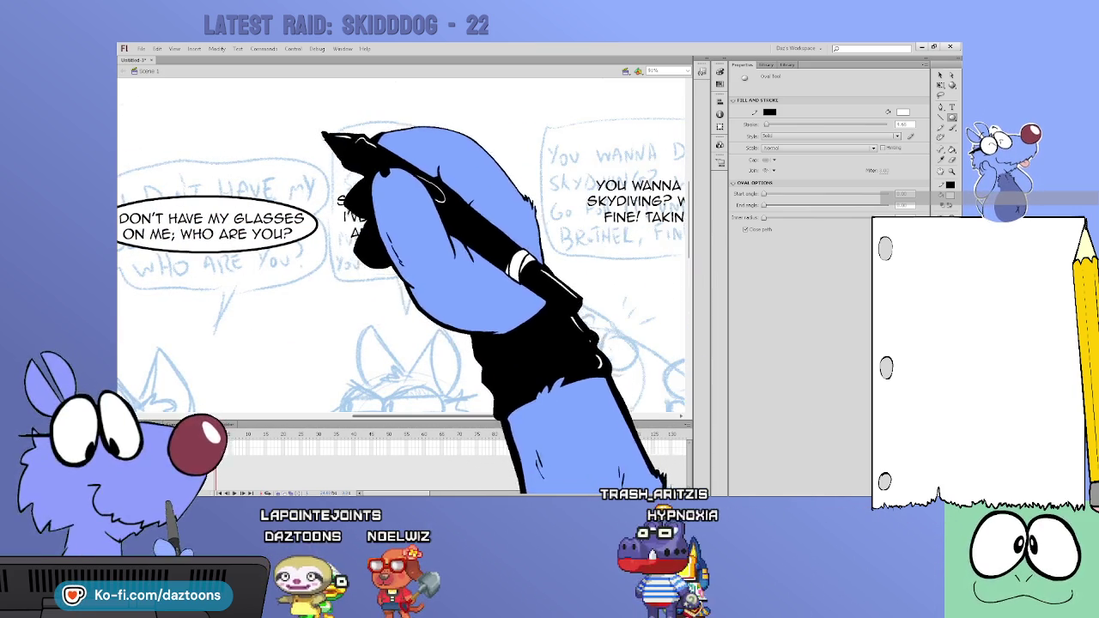
left_click_drag(325, 133, 479, 281)
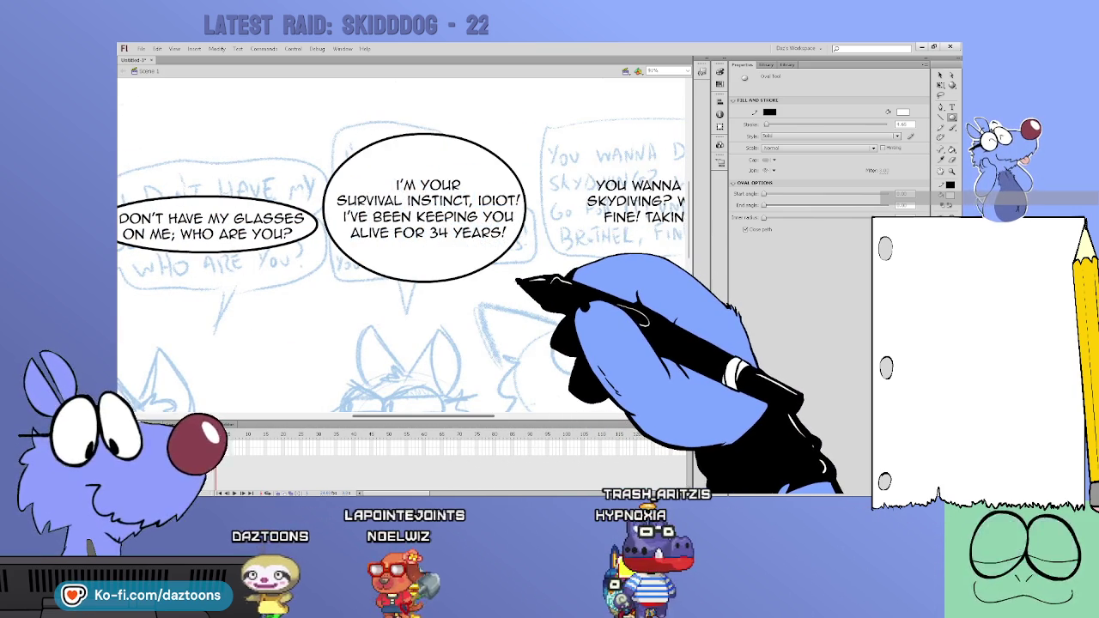
key("ctrl+z")
left_click_drag(335, 160, 504, 285)
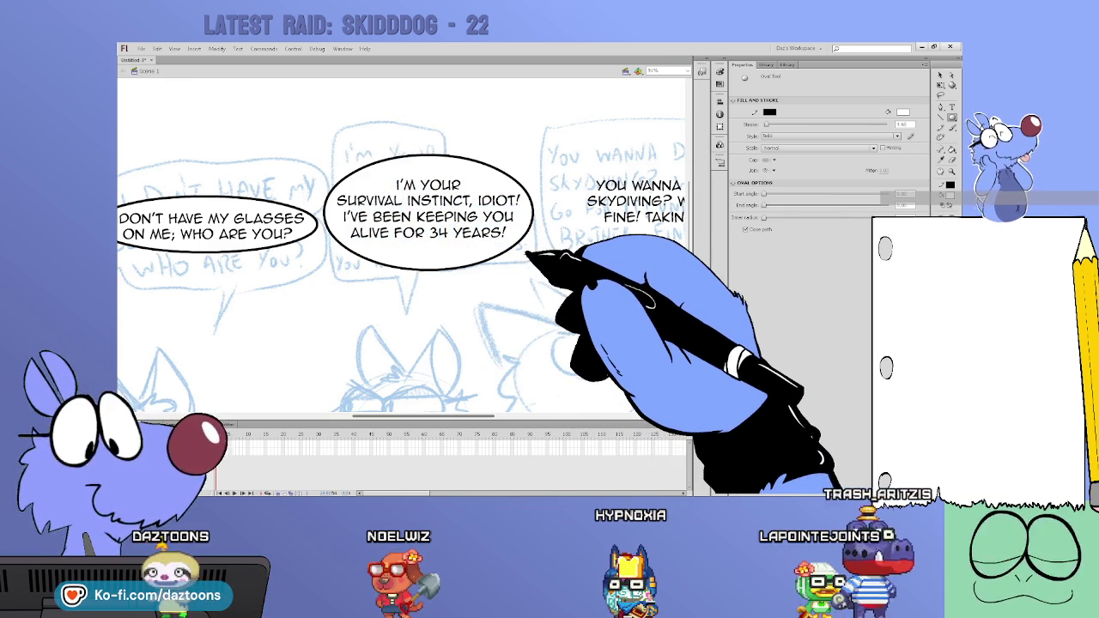
scroll(525, 256, "right", 1)
scroll(515, 413, "right", 5)
mouse_move(273, 149)
left_mouse_down()
mouse_move(478, 246)
mouse_move(625, 250)
left_mouse_up()
Step: Draw an oval balloon around the BUT I AM NOT GOING TO LET YOU speech
scroll(483, 412, "right", 4)
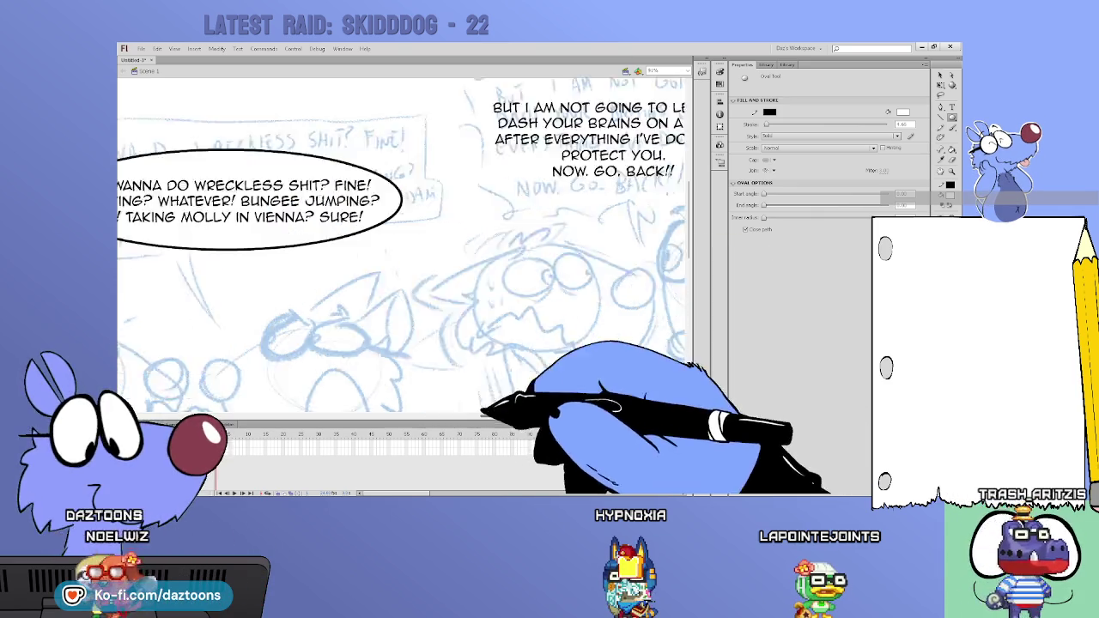
scroll(485, 412, "right", 3)
scroll(451, 196, "up", 1)
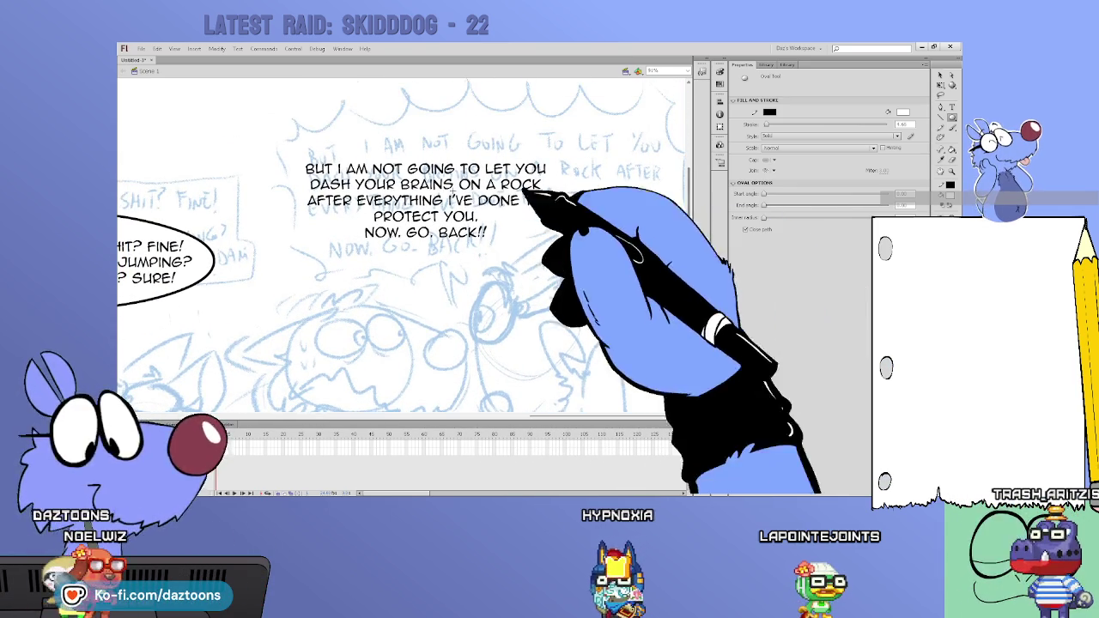
mouse_move(289, 139)
left_mouse_down()
mouse_move(557, 266)
mouse_move(574, 262)
left_mouse_up()
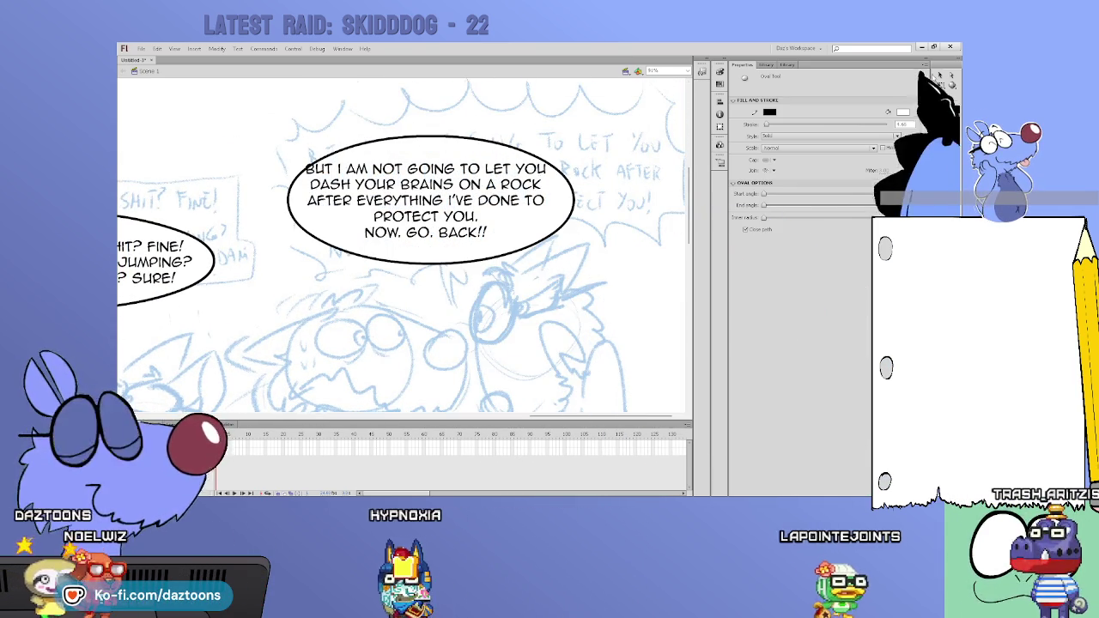
Step: Select the new balloon and its text, highlighting the NOW. GO. BACK!! line for enlarging
left_click(939, 76)
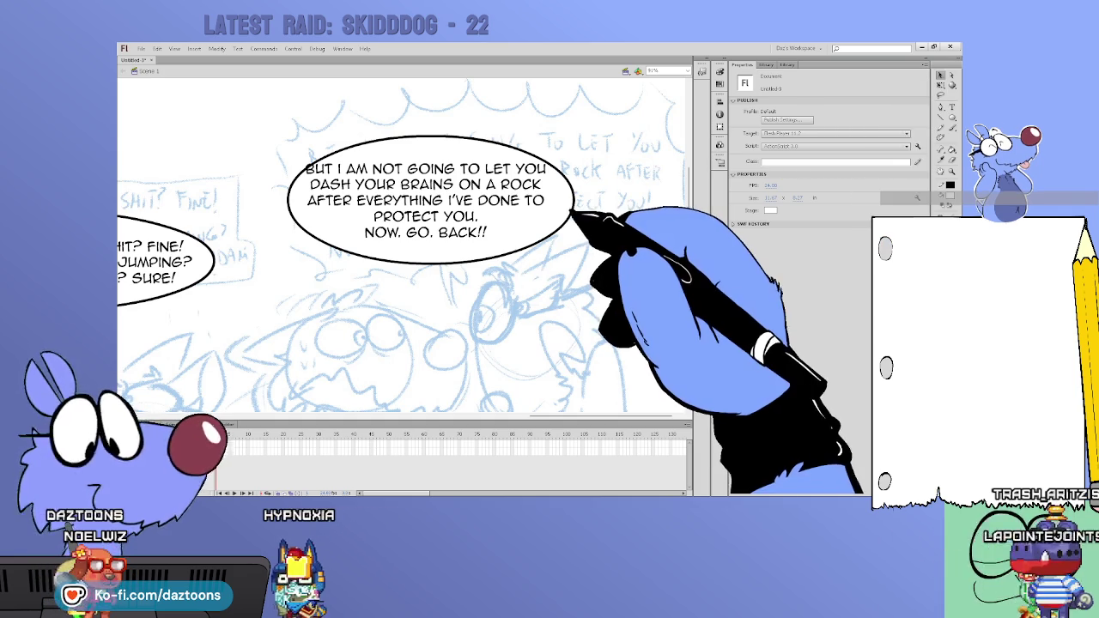
left_click(572, 211)
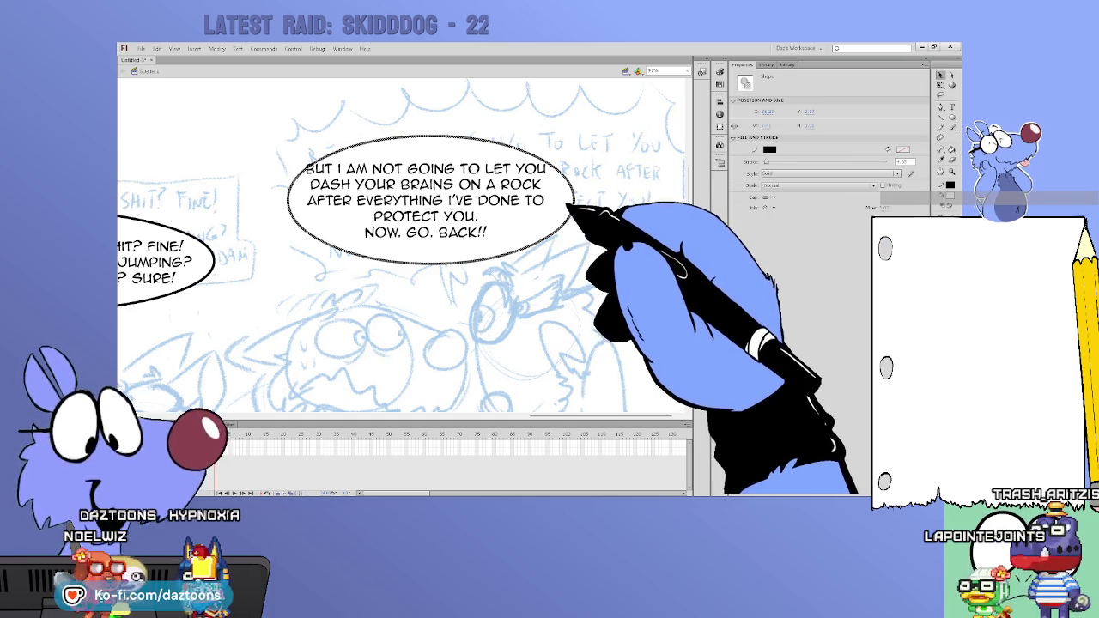
double_click(570, 208)
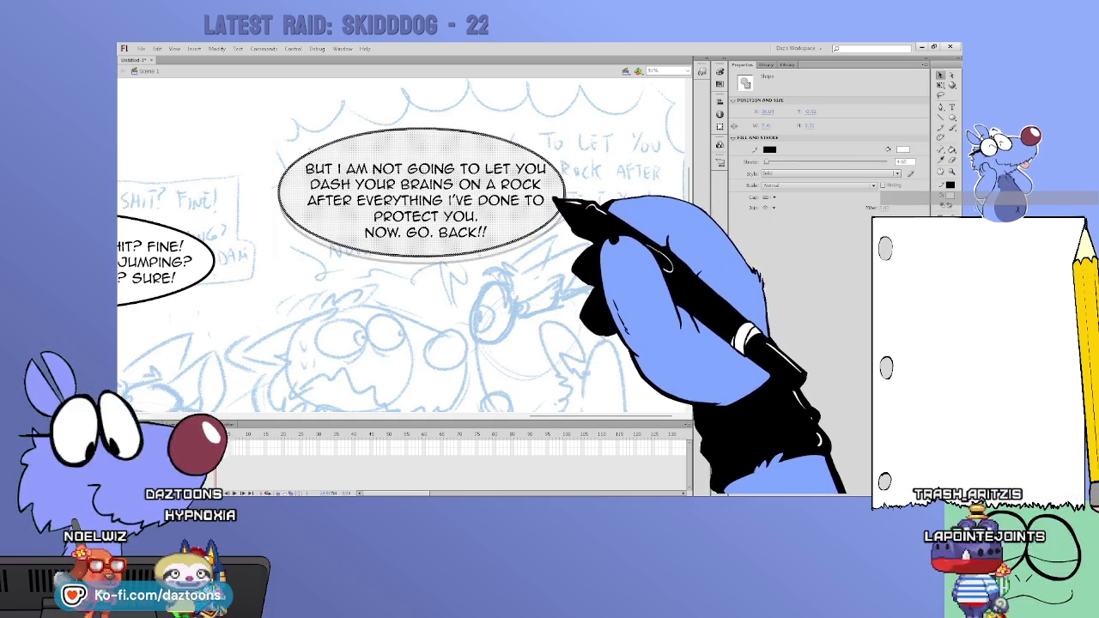
left_click(542, 226)
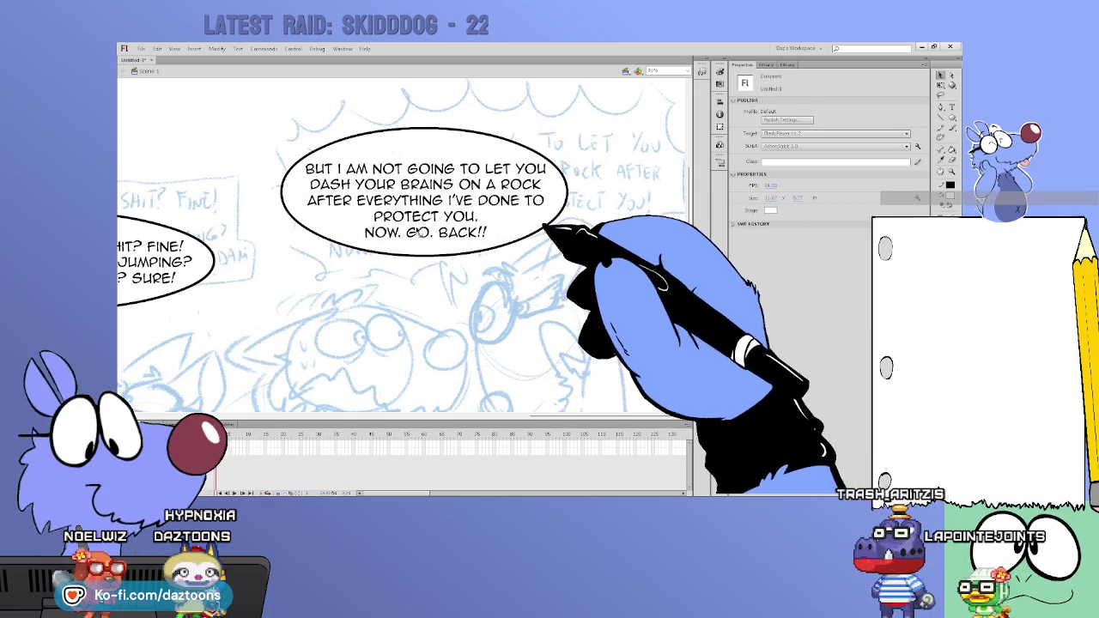
left_click_drag(368, 232, 528, 225)
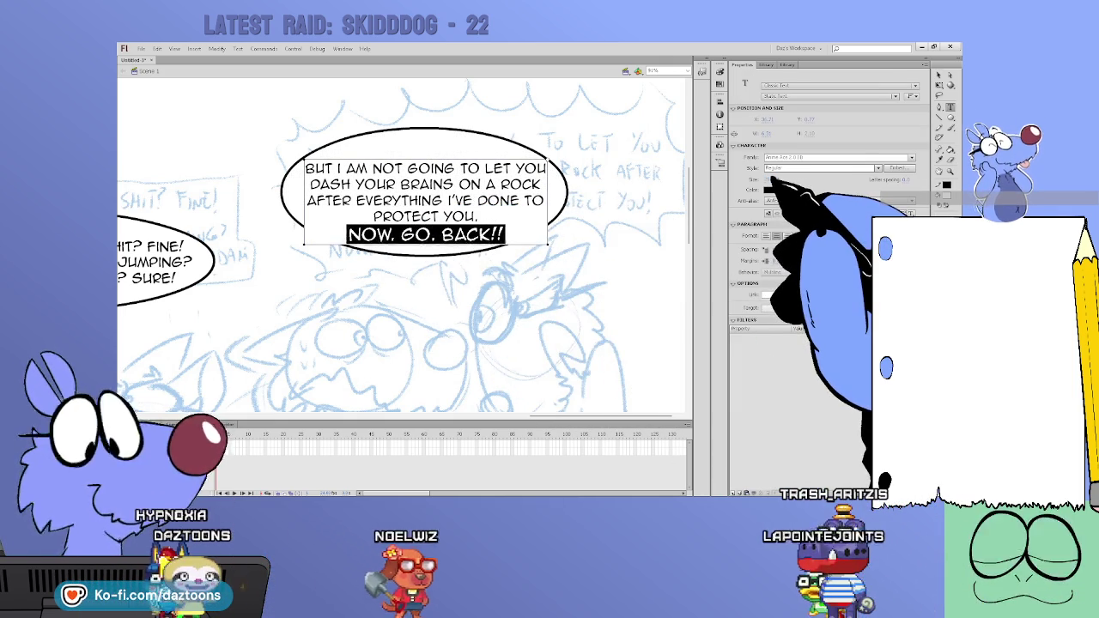
Step: Enlarge NOW. GO. BACK!! and break the balloon text after BUT I AM NOT
left_click(648, 250)
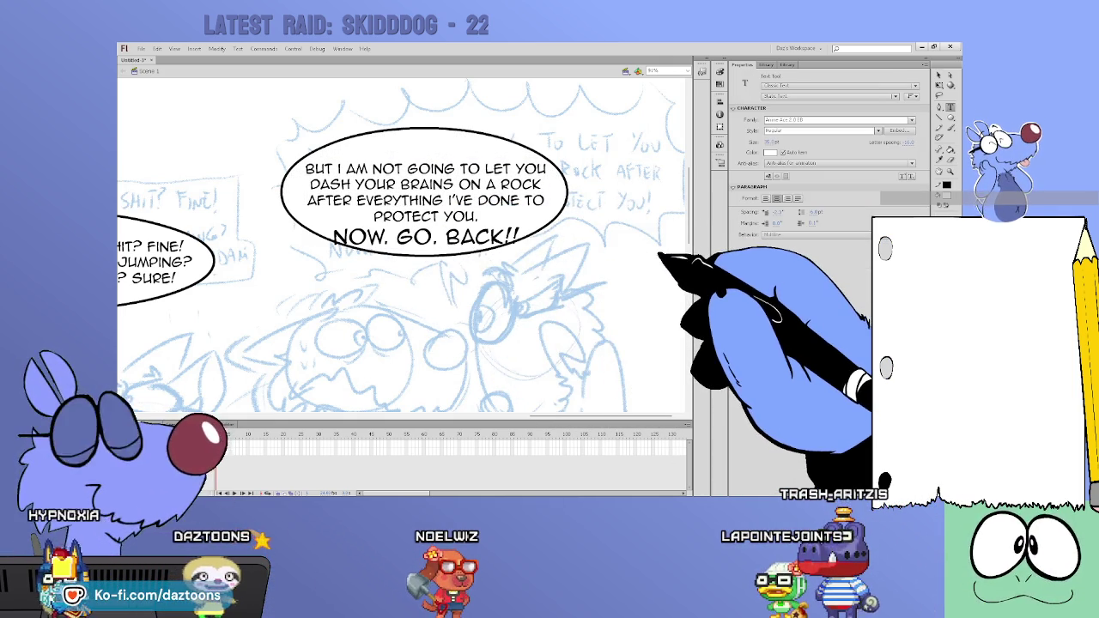
left_click_drag(466, 171, 420, 176)
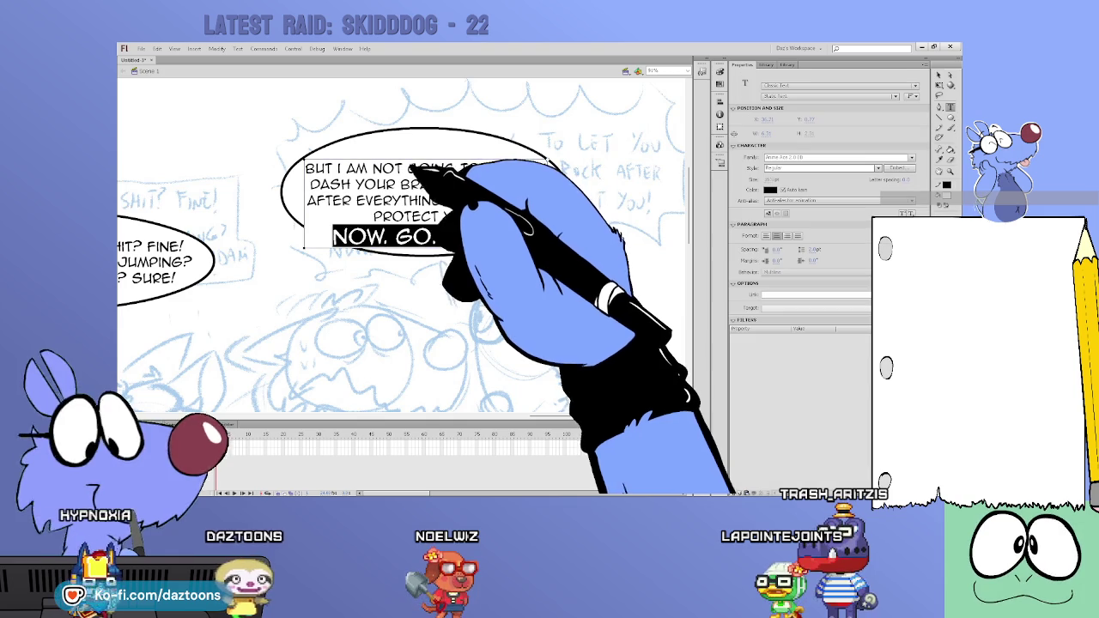
left_click(477, 170)
key("Return")
Step: Move the balloon's text block up to centre it inside the balloon
key("v")
left_click_drag(480, 188, 477, 163)
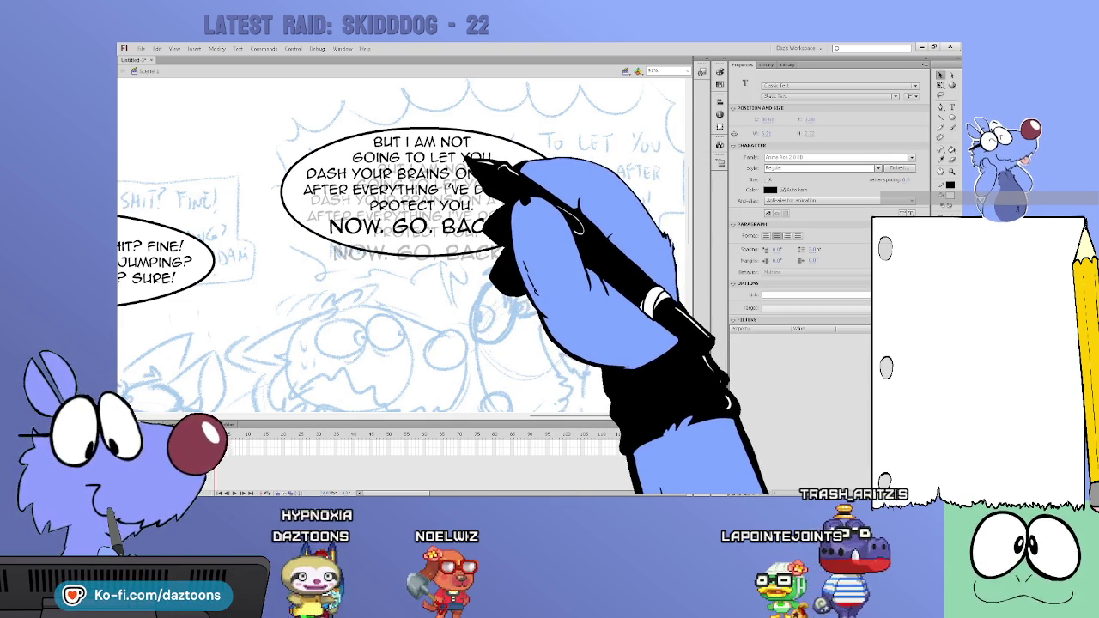
key("Escape")
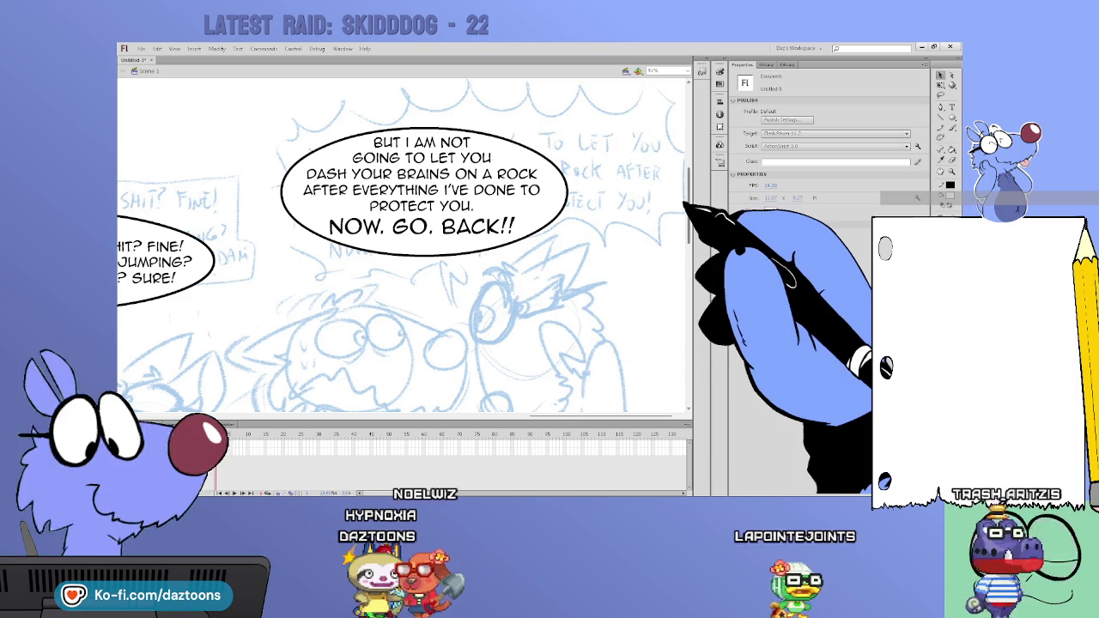
left_click_drag(684, 208, 283, 413)
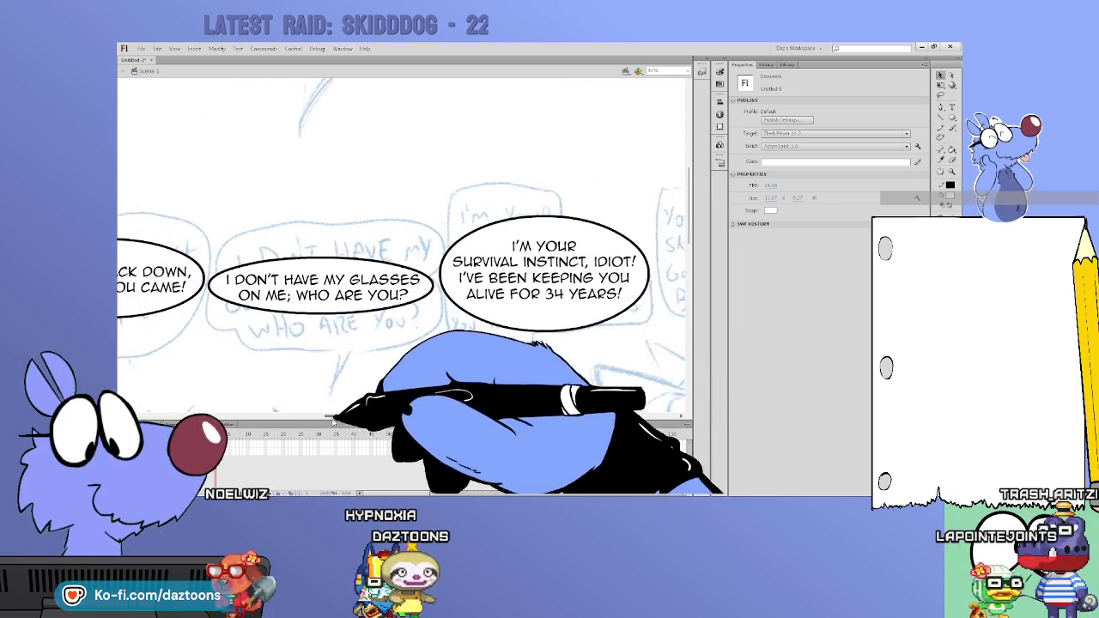
Step: Ink an oval balloon around the FINE!!! text
scroll(692, 284, "down", 5)
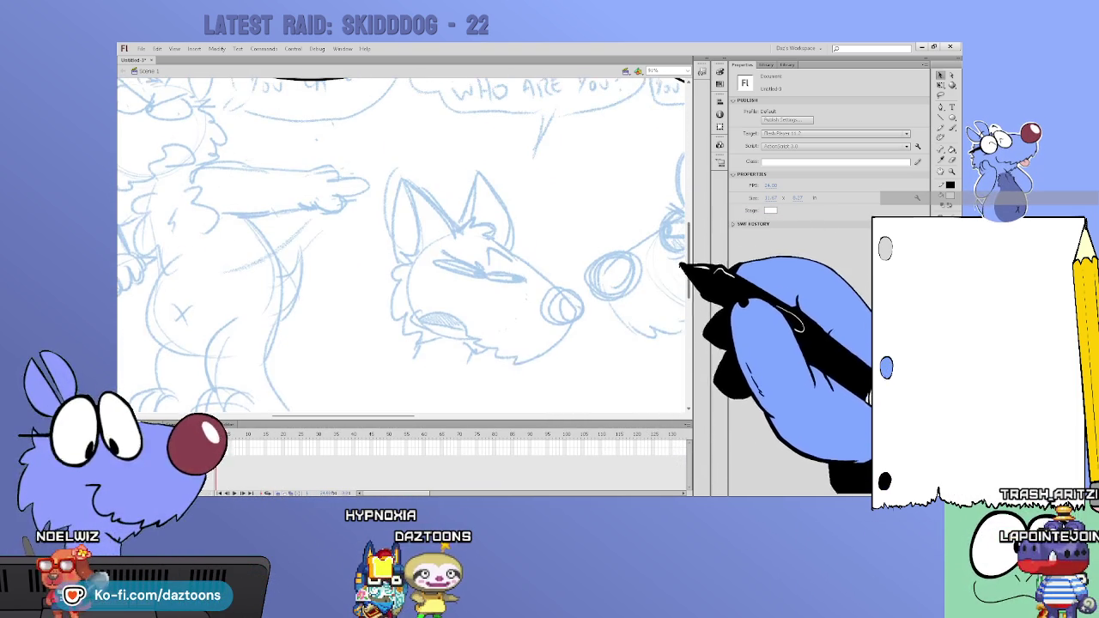
left_click_drag(413, 415, 322, 415)
left_click_drag(687, 249, 687, 331)
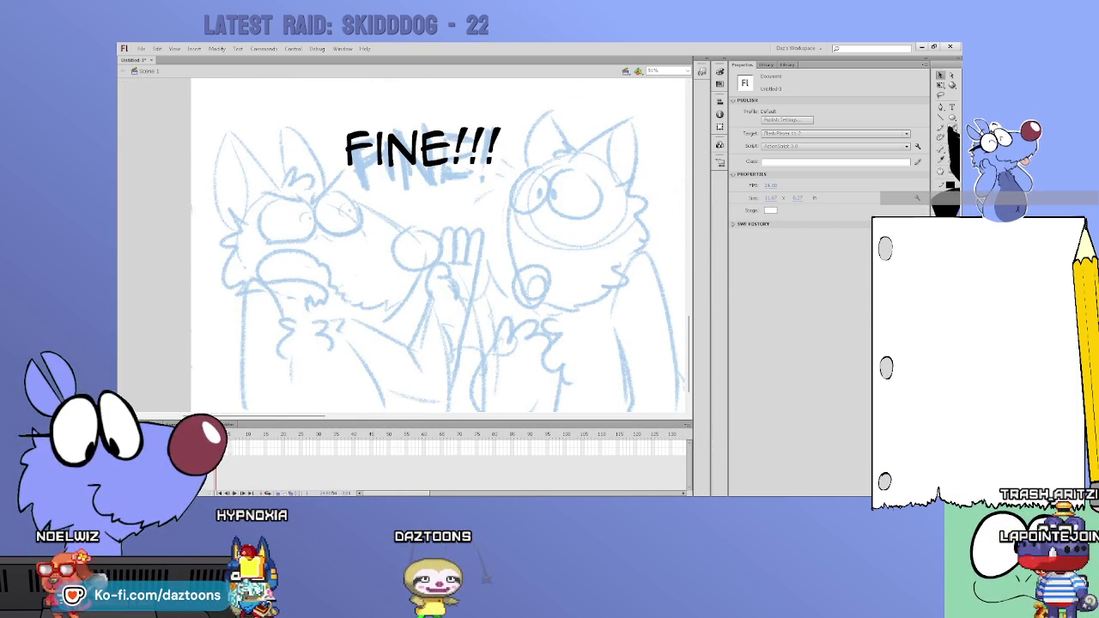
left_click(951, 116)
left_click_drag(345, 122, 490, 176)
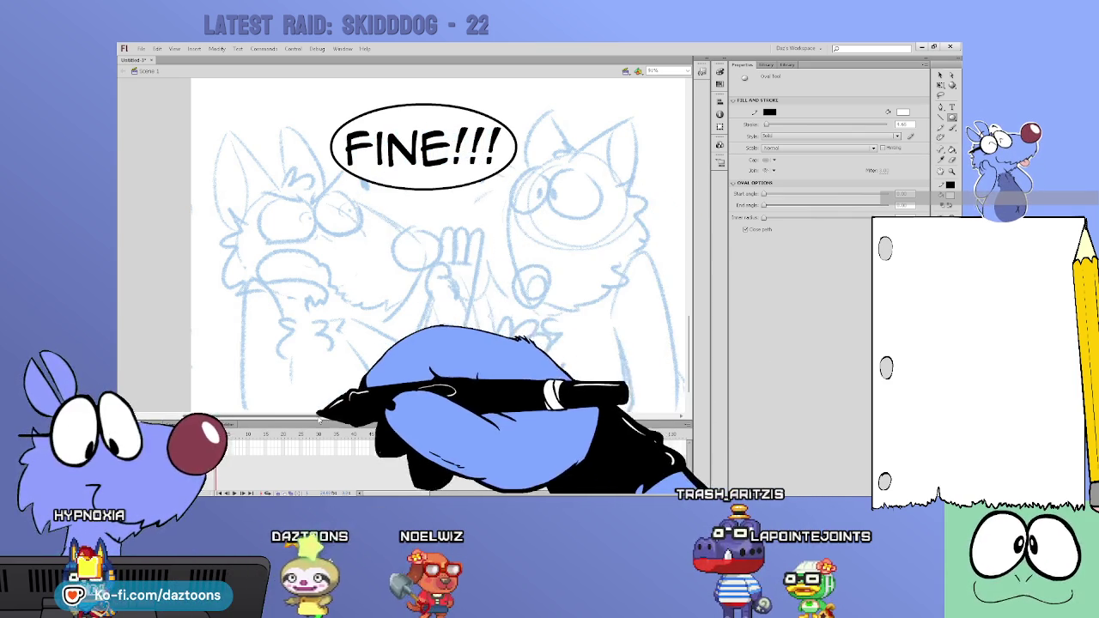
Step: Ink oval balloons around the smaller-rock line and the pretty-easy line
scroll(404, 258, "right", 10)
scroll(403, 257, "right", 5)
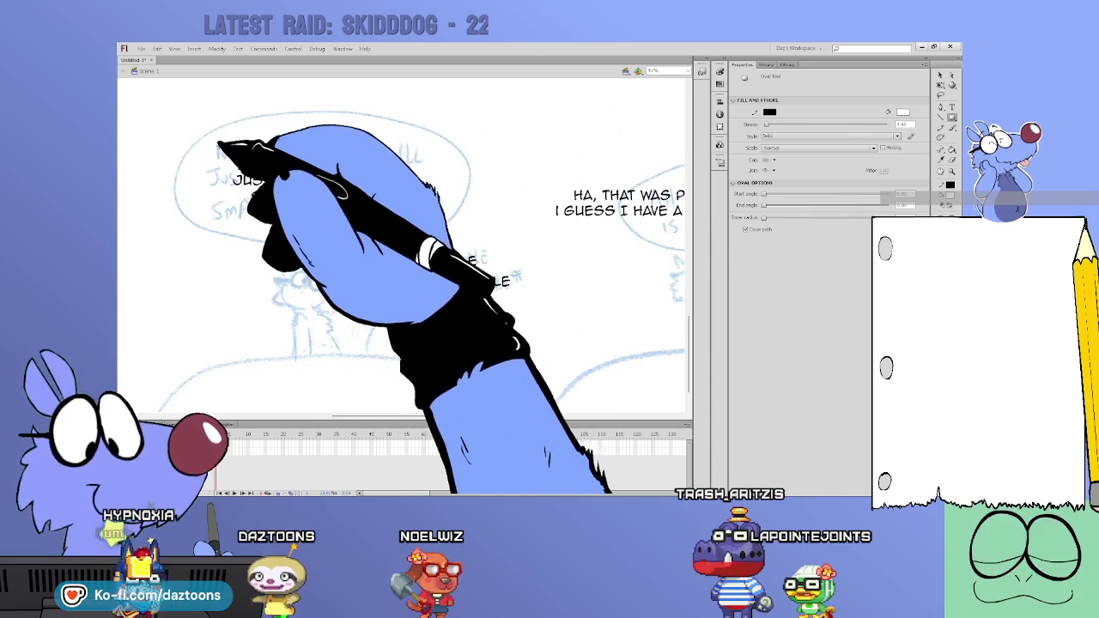
left_click_drag(225, 144, 438, 222)
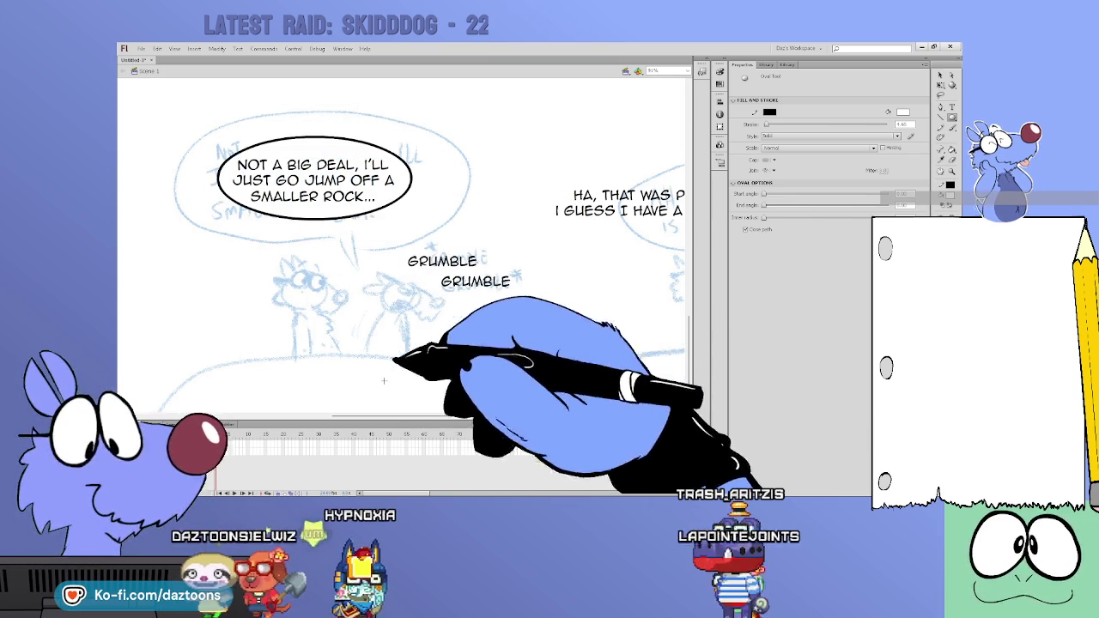
scroll(481, 361, "right", 4)
scroll(493, 395, "right", 6)
scroll(494, 395, "left", 2)
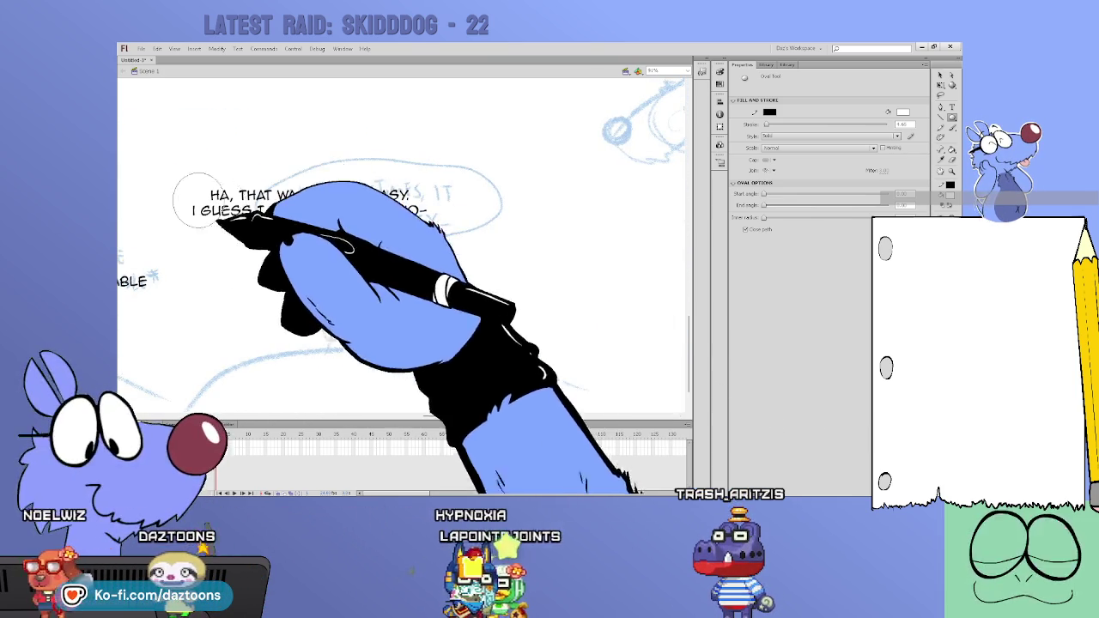
left_click_drag(175, 180, 453, 237)
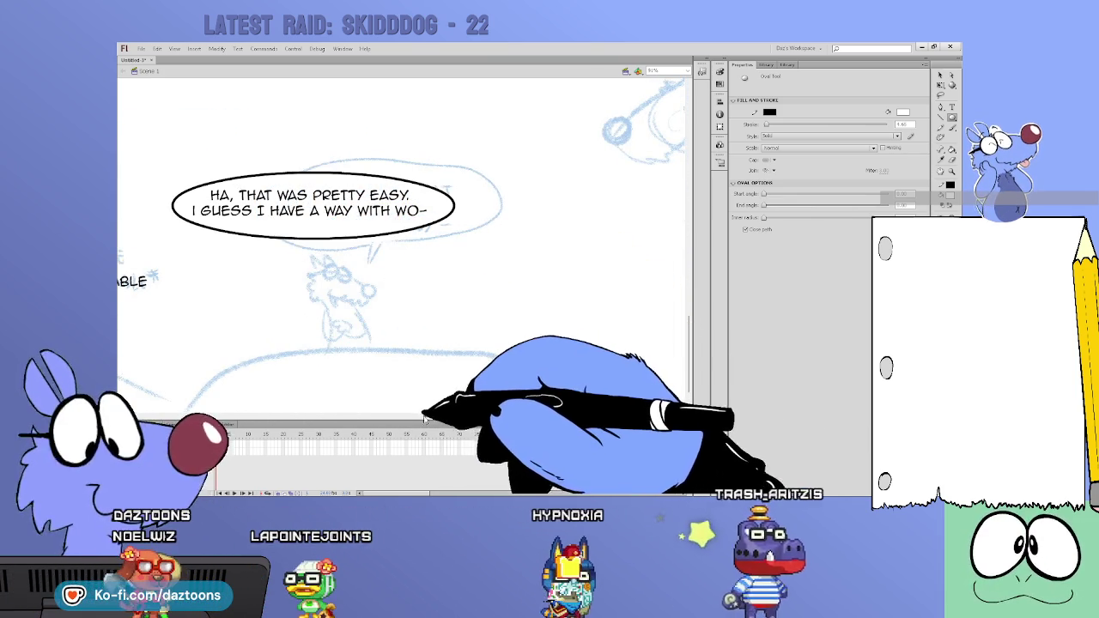
scroll(443, 416, "right", 2)
Step: Draw a two-line pointed tail under the HEY! balloon
mouse_move(443, 416)
left_mouse_down()
mouse_move(551, 407)
mouse_move(416, 386)
mouse_move(349, 356)
mouse_move(206, 365)
left_mouse_up()
mouse_move(693, 324)
left_mouse_down()
mouse_move(695, 197)
mouse_move(680, 146)
mouse_move(689, 210)
left_mouse_up()
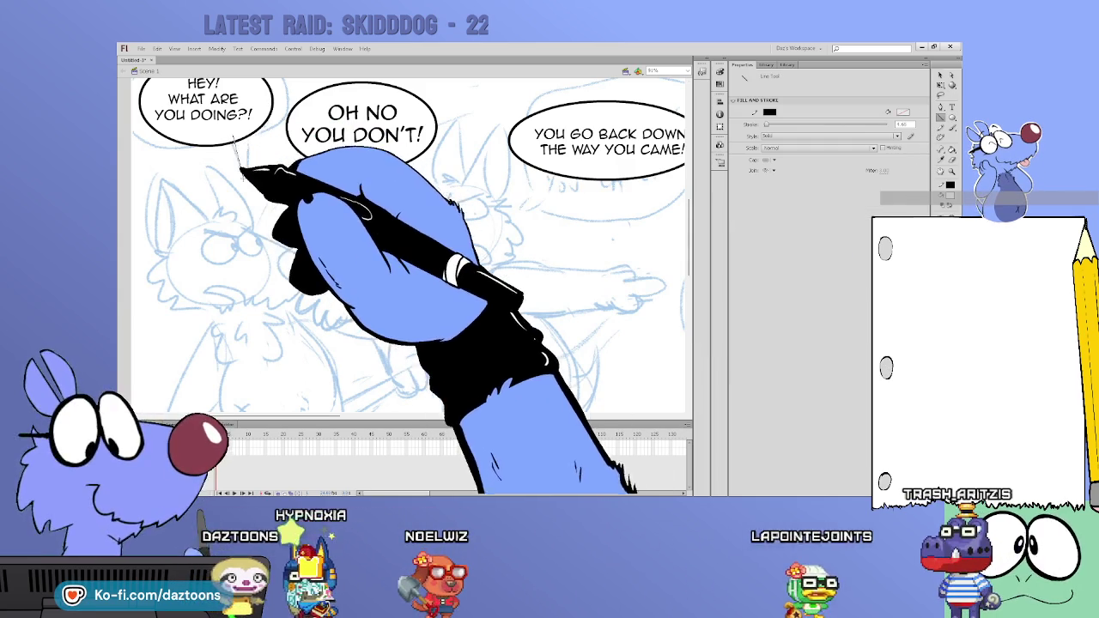
left_click_drag(234, 138, 250, 197)
left_click_drag(245, 142, 252, 201)
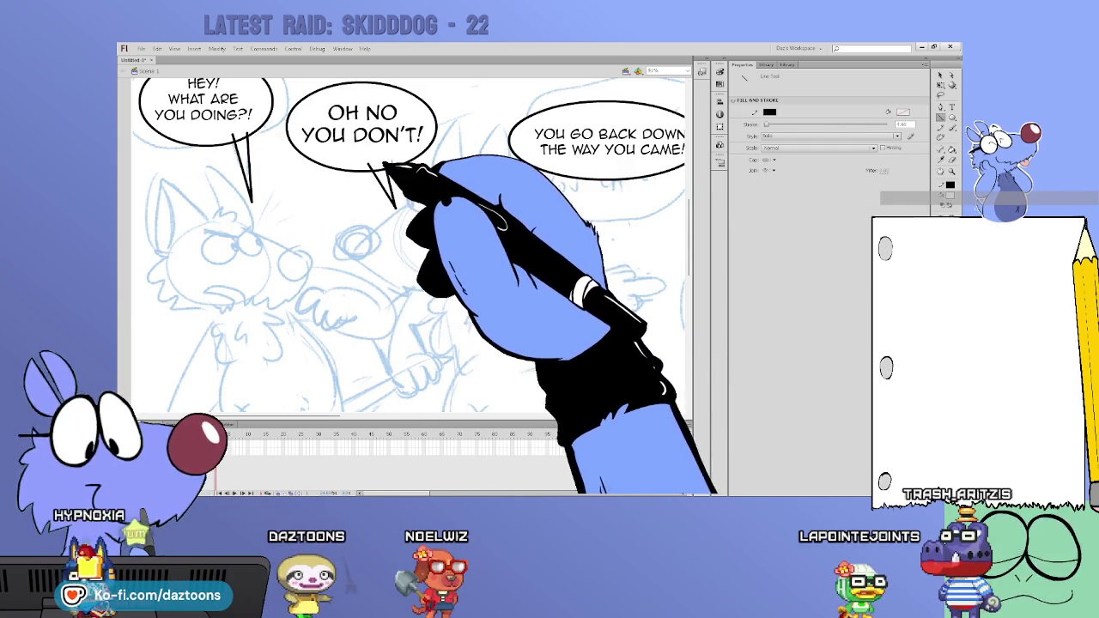
Step: Draw pointed tails under the glasses balloon and the survival-instinct balloon
left_click_drag(352, 416, 438, 417)
mouse_move(384, 176)
left_mouse_down()
mouse_move(352, 307)
mouse_move(397, 178)
left_mouse_up()
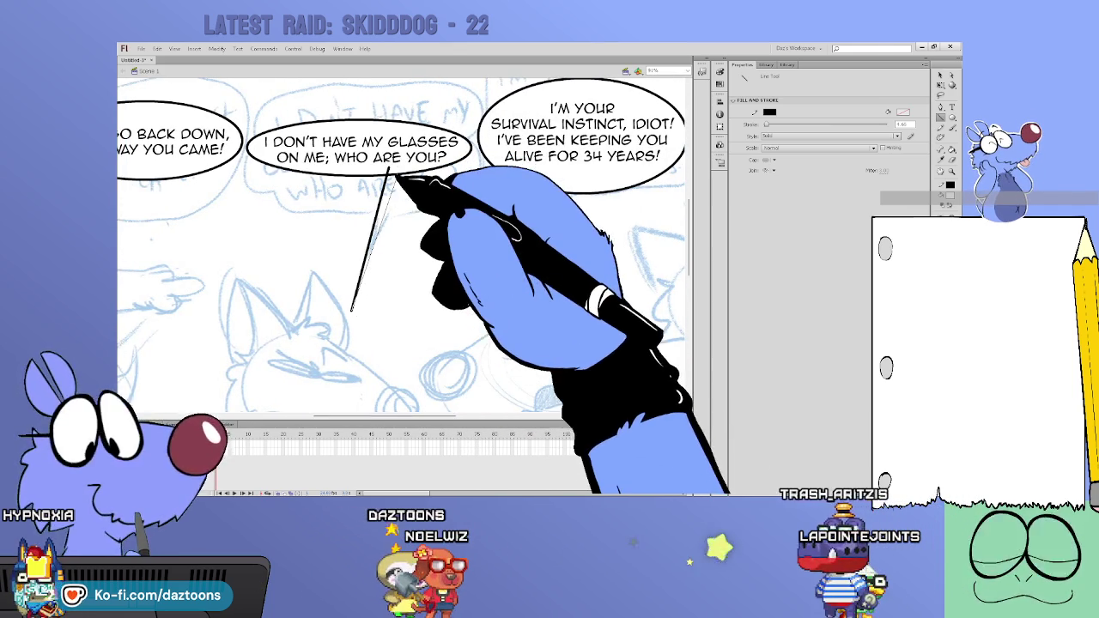
left_click_drag(395, 417, 429, 417)
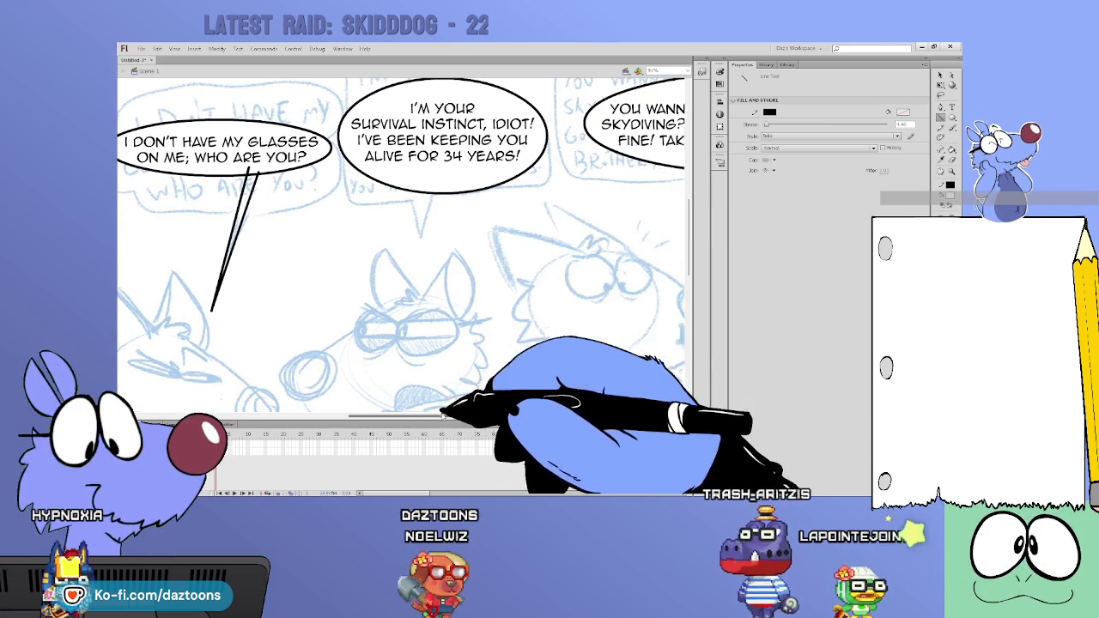
left_click_drag(419, 237, 419, 182)
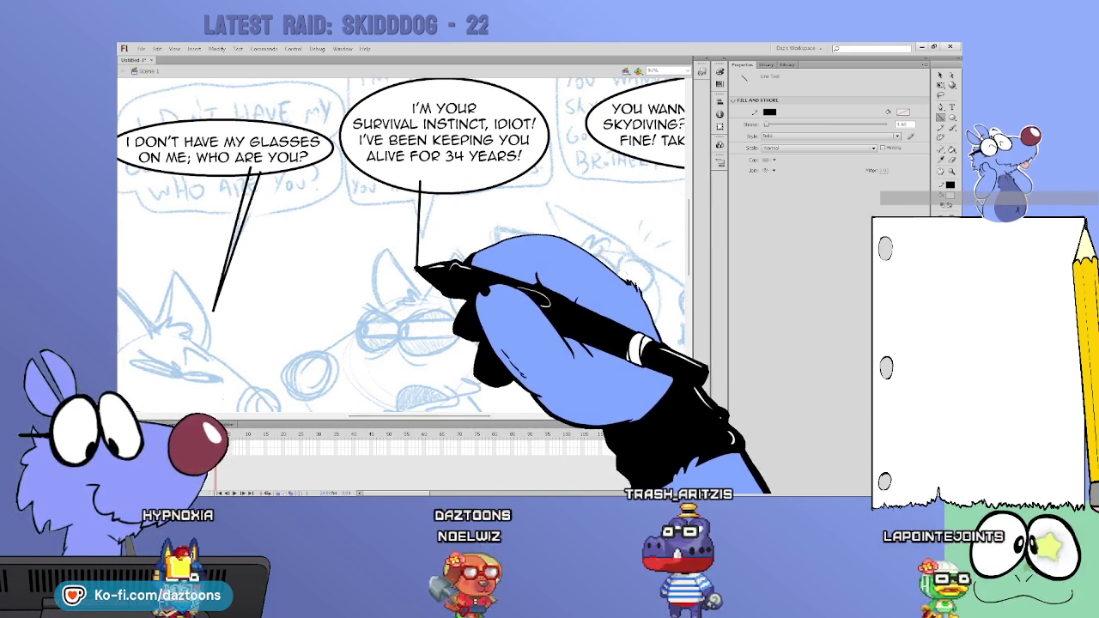
left_click_drag(417, 268, 439, 195)
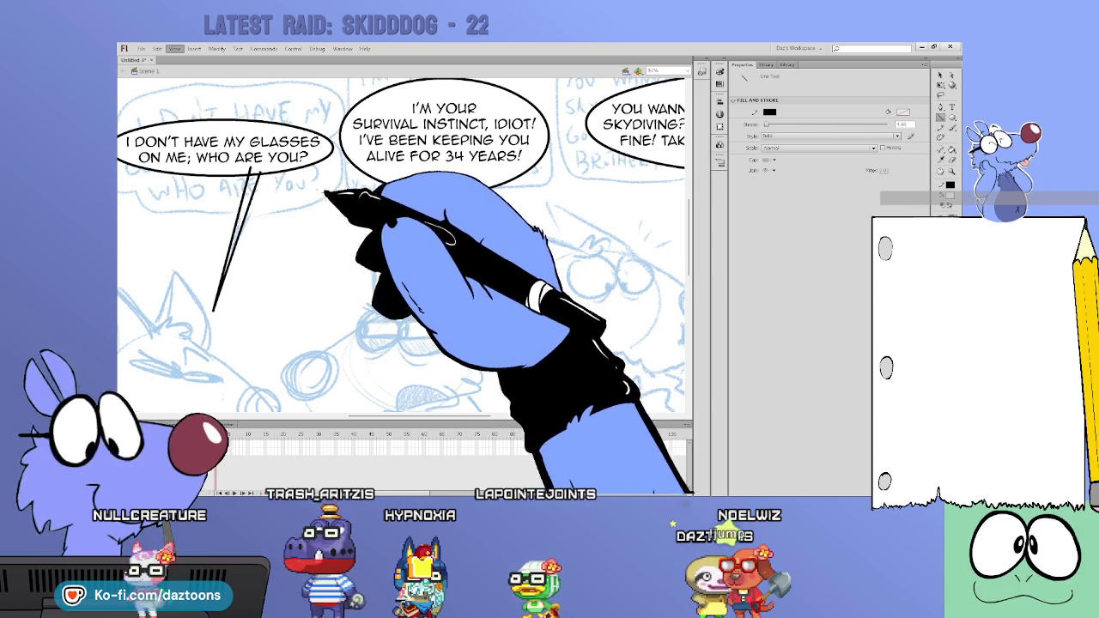
mouse_move(413, 191)
left_mouse_down()
mouse_move(419, 256)
mouse_move(430, 203)
left_mouse_up()
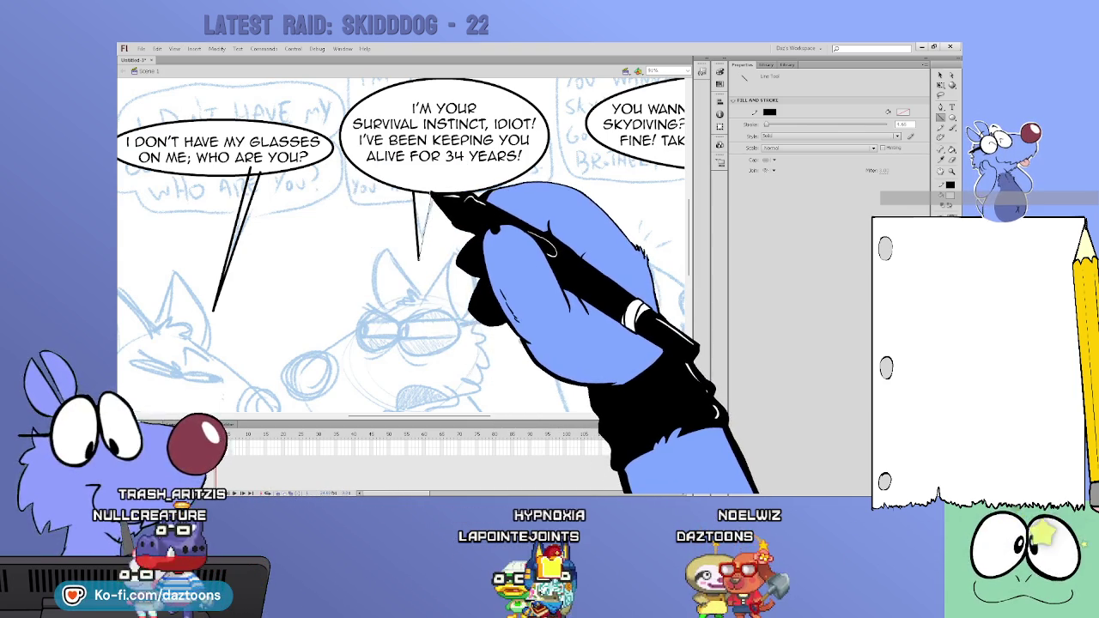
scroll(402, 245, "right", 5)
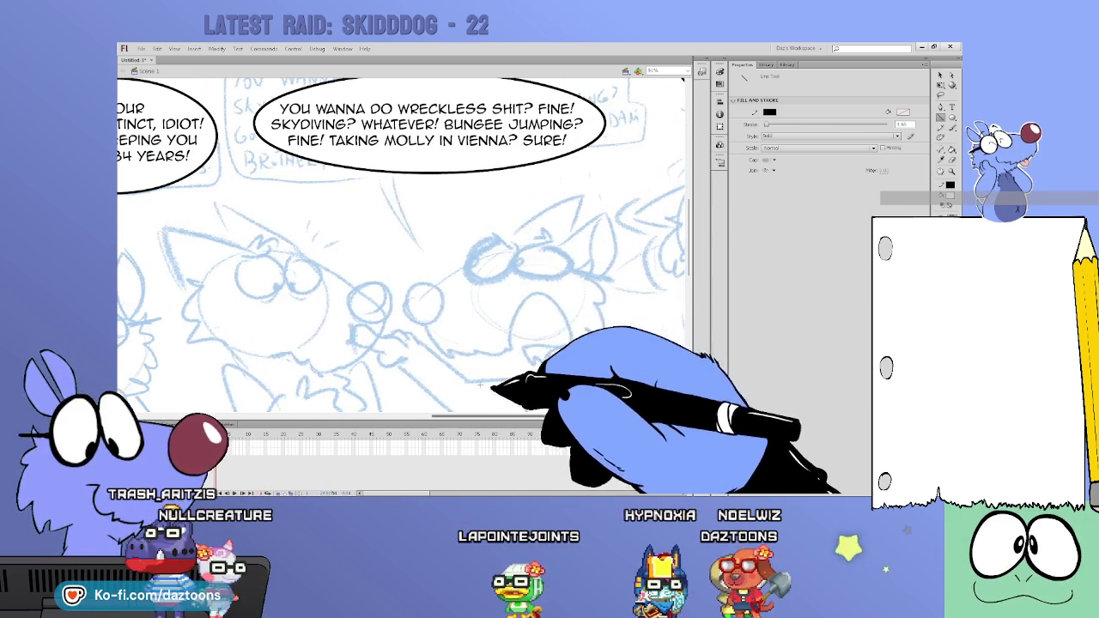
Step: Draw tails under the reckless-stunts and NOW. GO. BACK!! balloons, then pan across the remaining balloons
mouse_move(413, 175)
left_mouse_down()
mouse_move(448, 260)
mouse_move(427, 175)
left_mouse_up()
left_click_drag(444, 419, 550, 419)
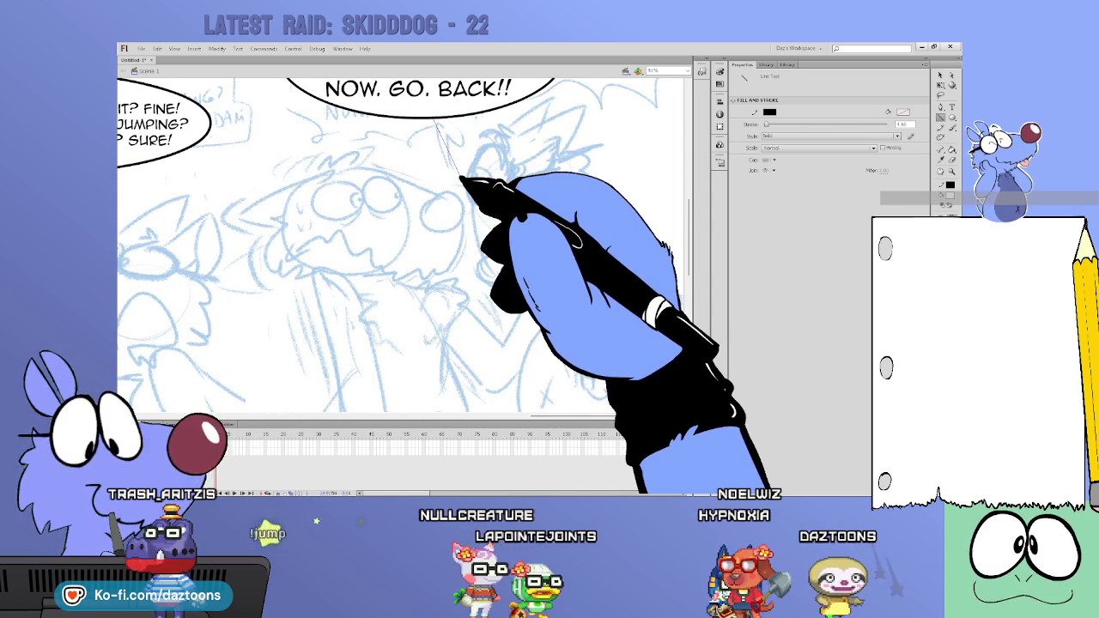
left_click_drag(459, 178, 446, 121)
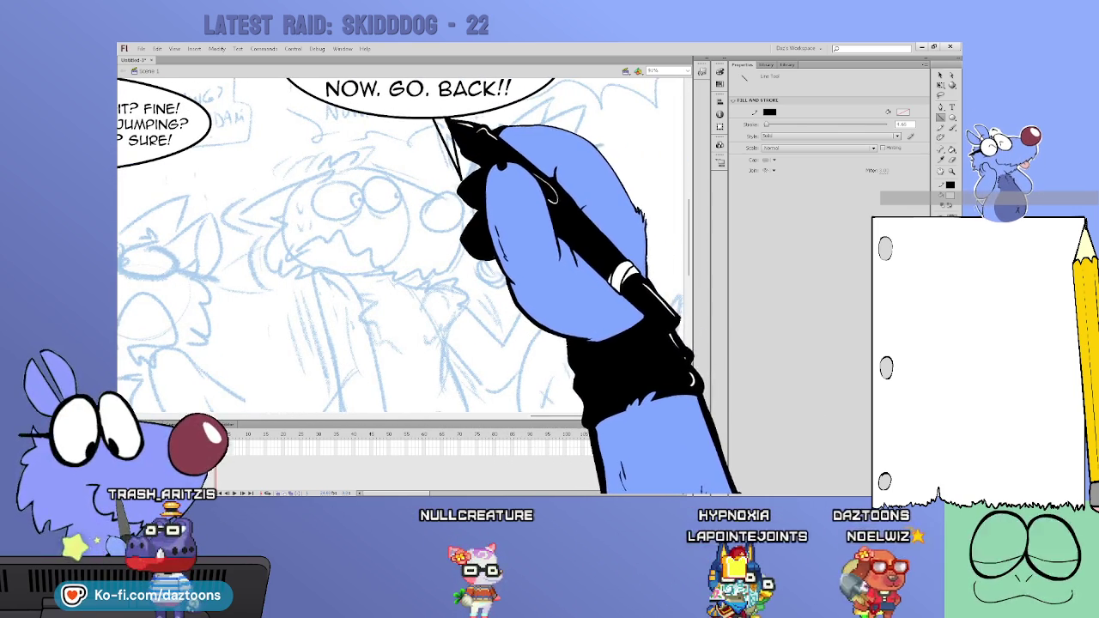
scroll(687, 245, "down", 1)
left_click_drag(687, 244, 687, 318)
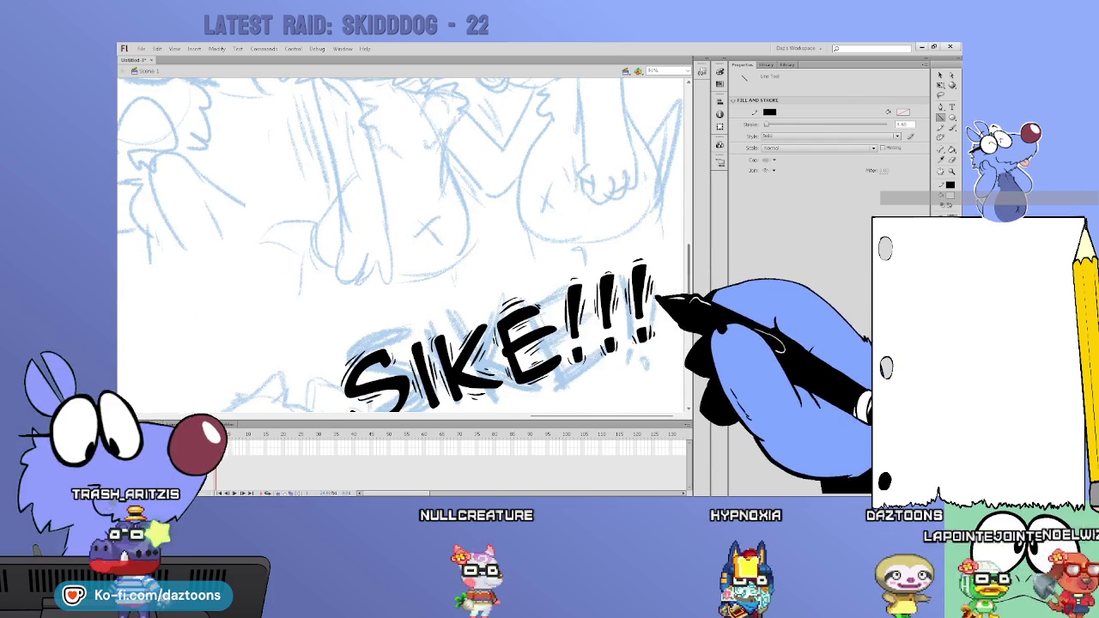
left_click_drag(550, 415, 283, 416)
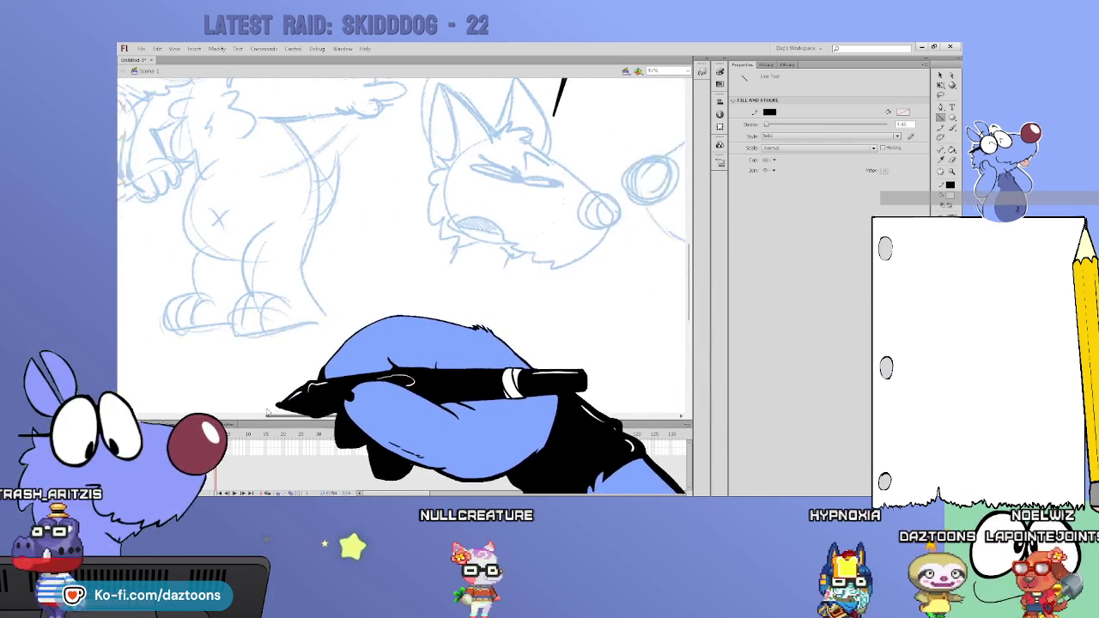
left_click_drag(690, 275, 689, 327)
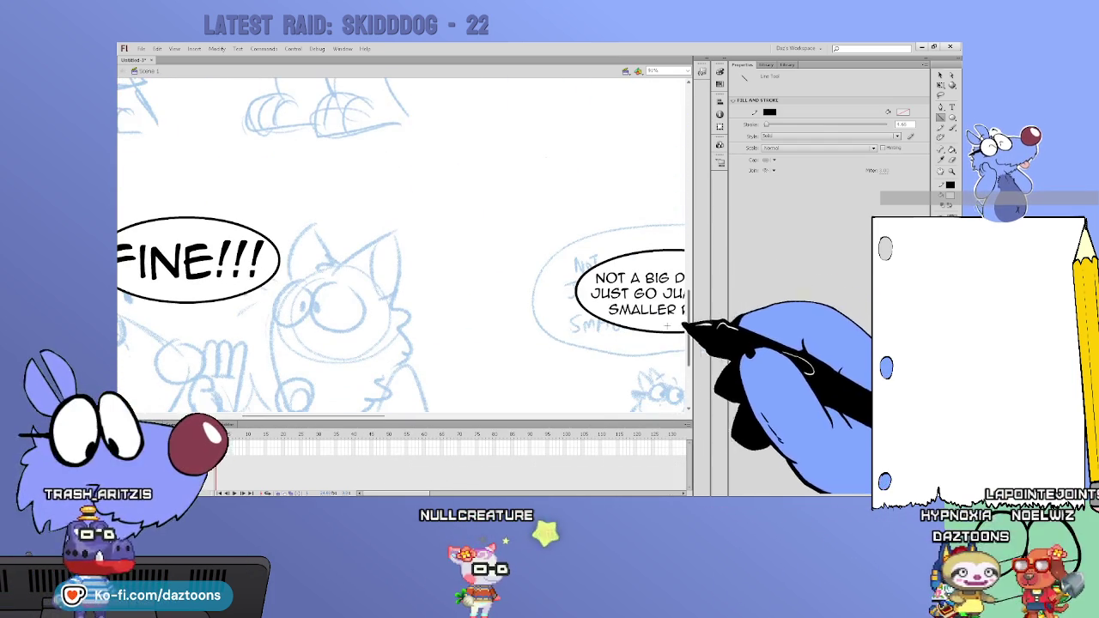
left_click_drag(522, 415, 367, 416)
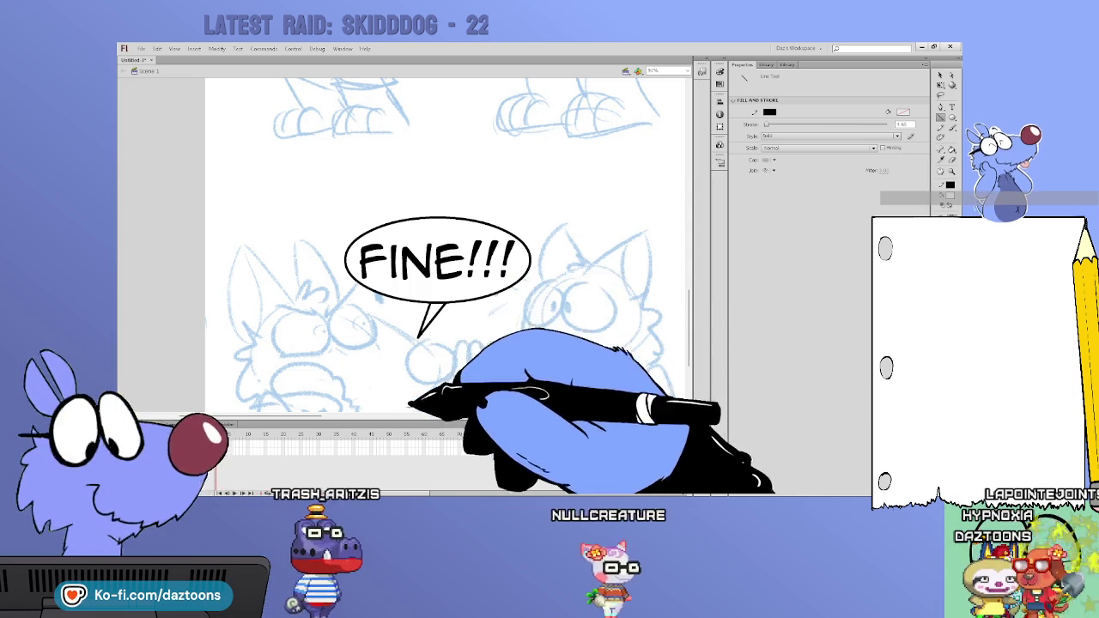
left_click_drag(326, 416, 449, 416)
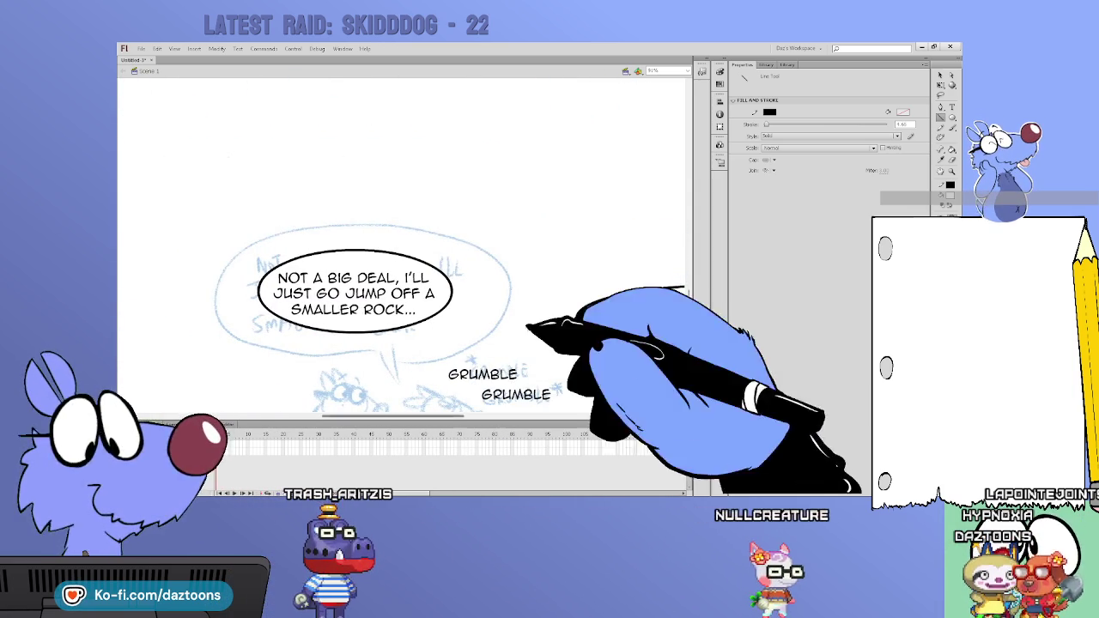
left_click_drag(690, 299, 690, 320)
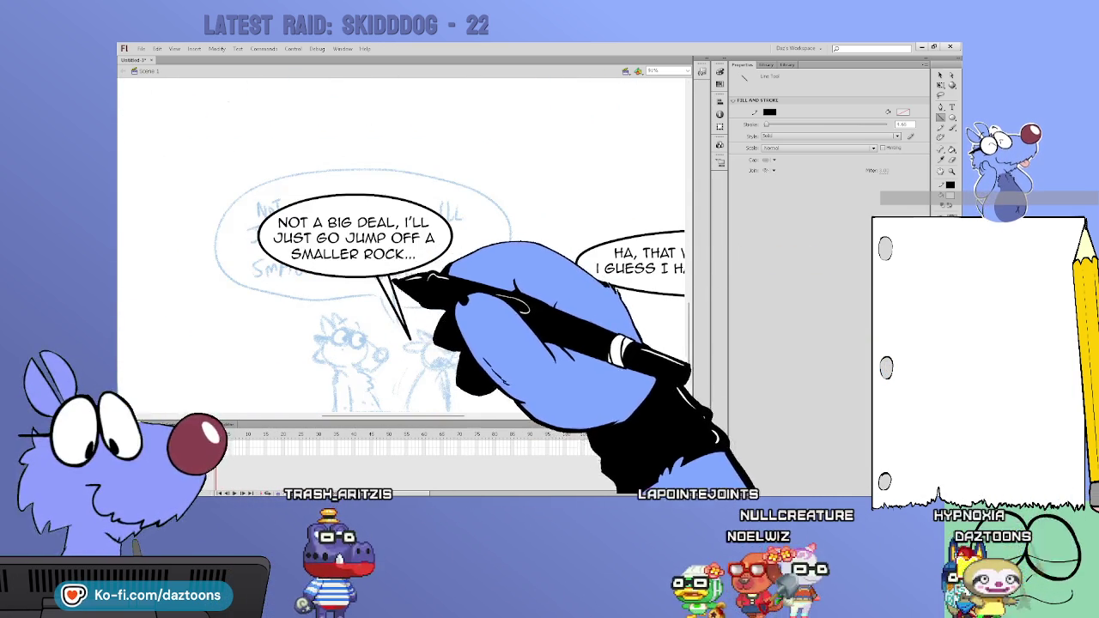
left_click_drag(446, 417, 523, 417)
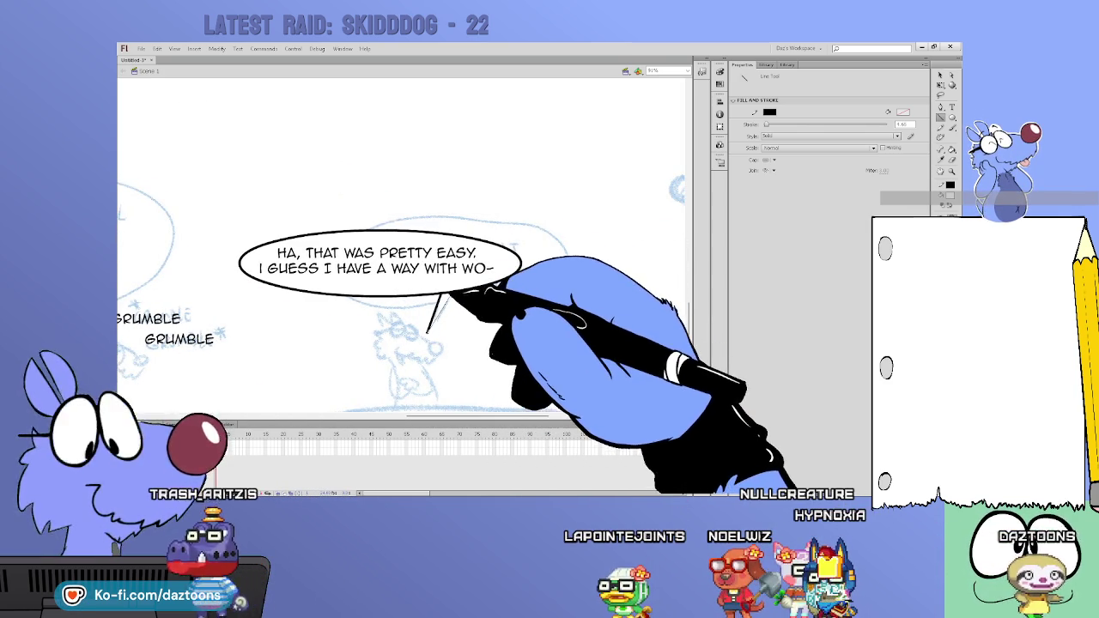
left_click(939, 75)
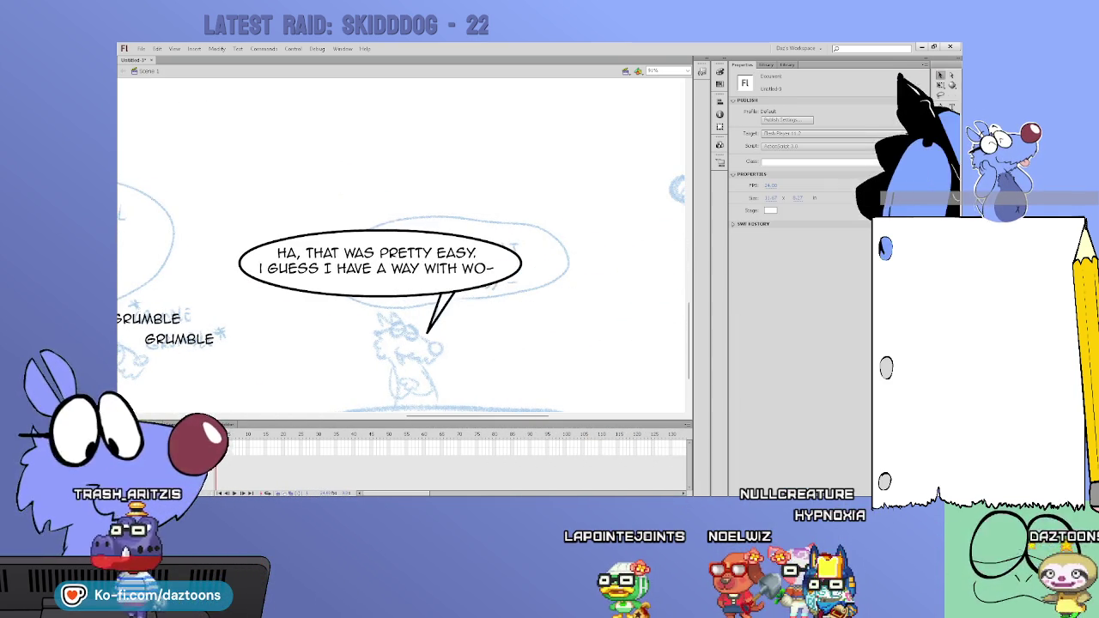
Step: Drag the NOT A BIG DEAL balloon's tail lines into a downward curve toward the speaker
left_click(474, 399)
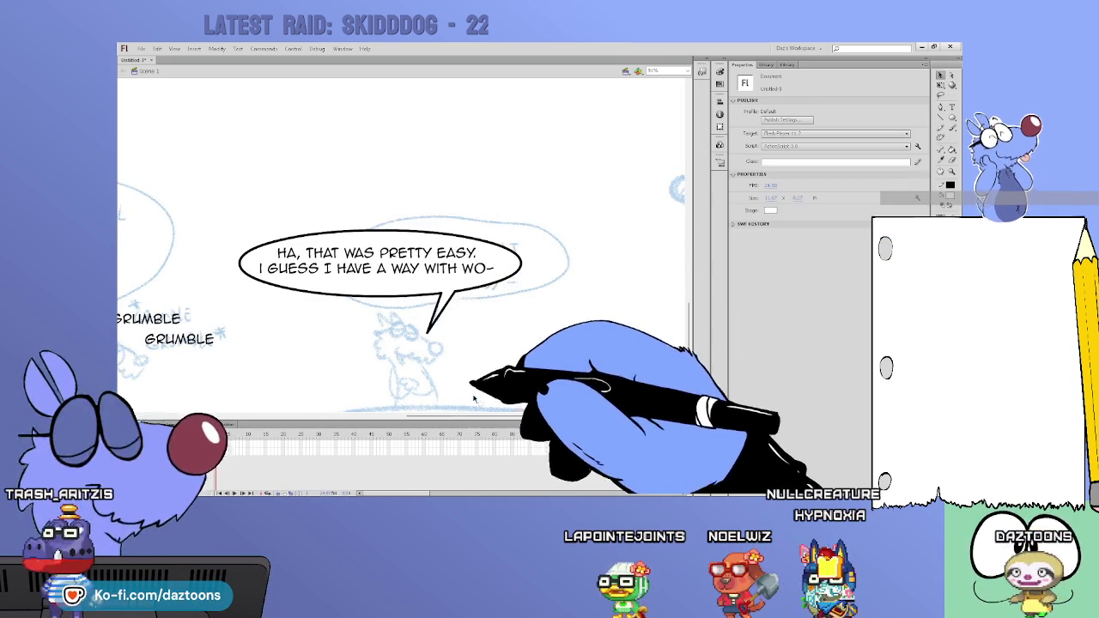
left_click_drag(486, 418, 479, 418)
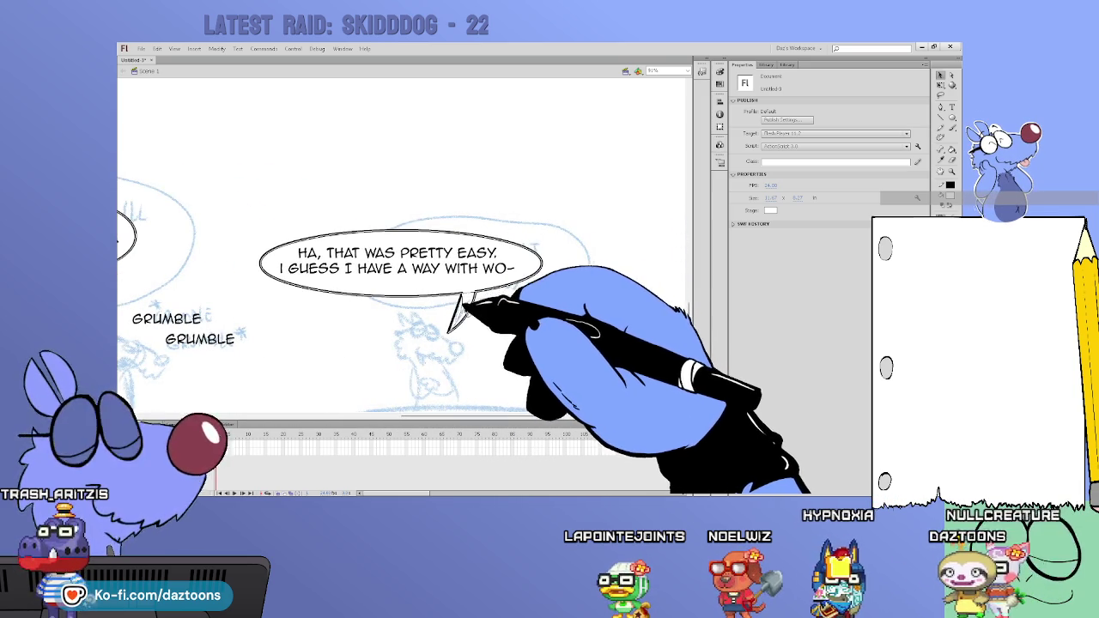
left_click_drag(468, 418, 390, 419)
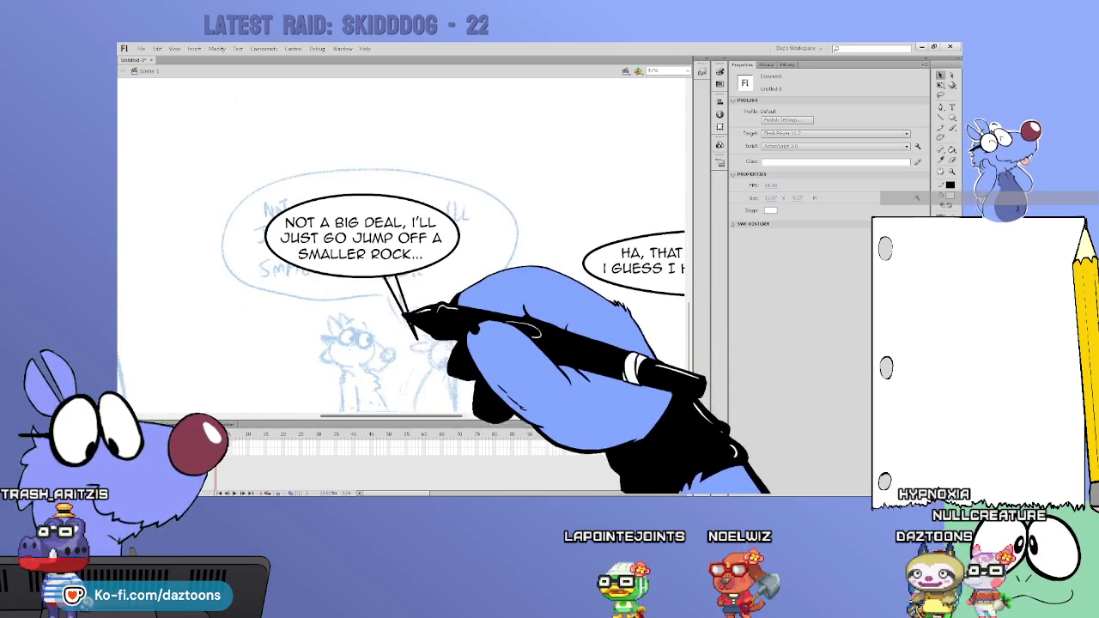
left_click_drag(384, 278, 416, 339)
left_click(401, 293)
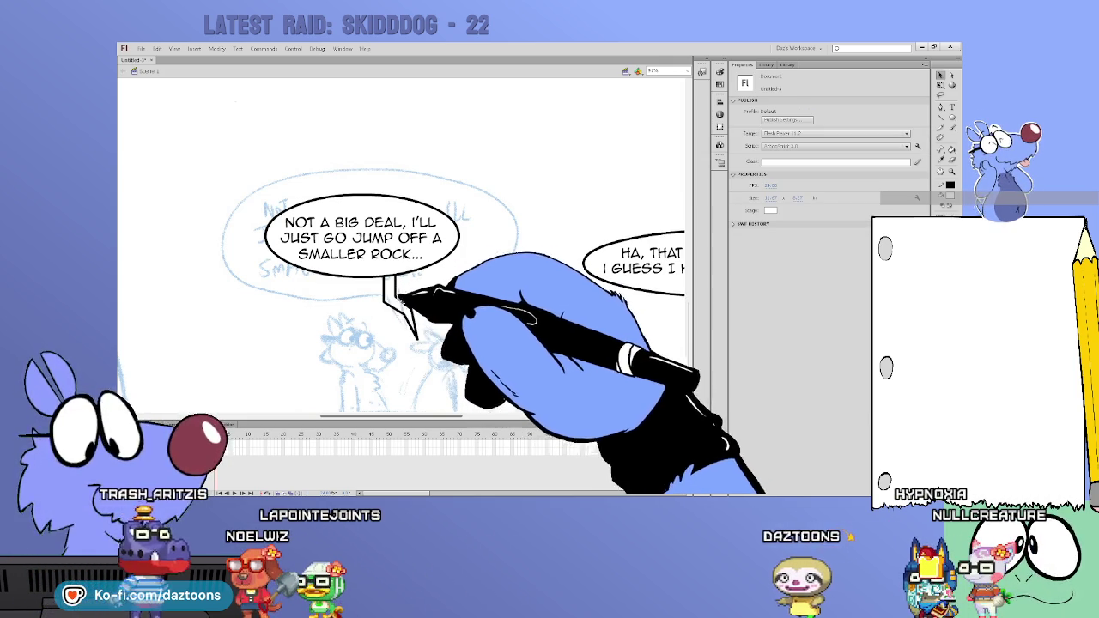
left_click(391, 278)
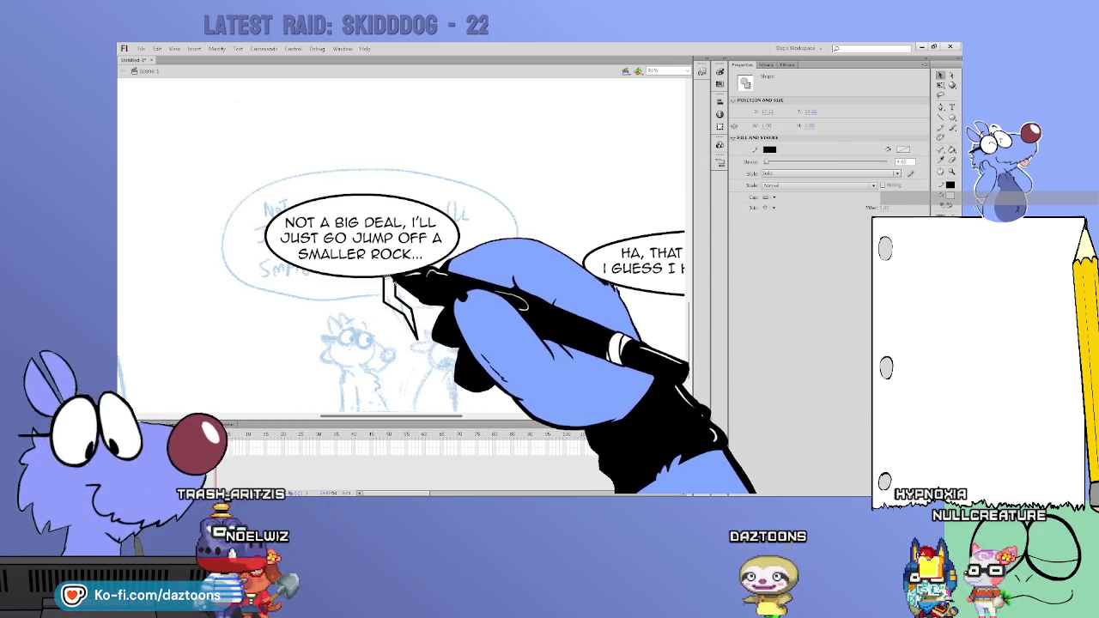
left_click(387, 283)
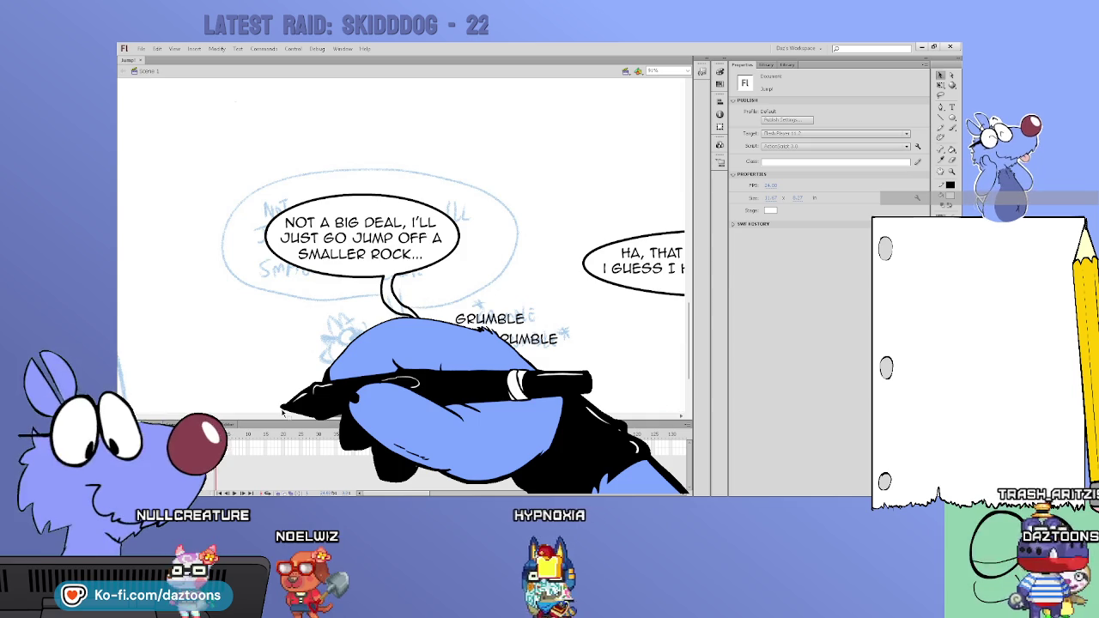
Step: Select and deselect the NOT A BIG DEAL tail and the FINE!!! balloon shapes to check them
left_click_drag(433, 342, 461, 342)
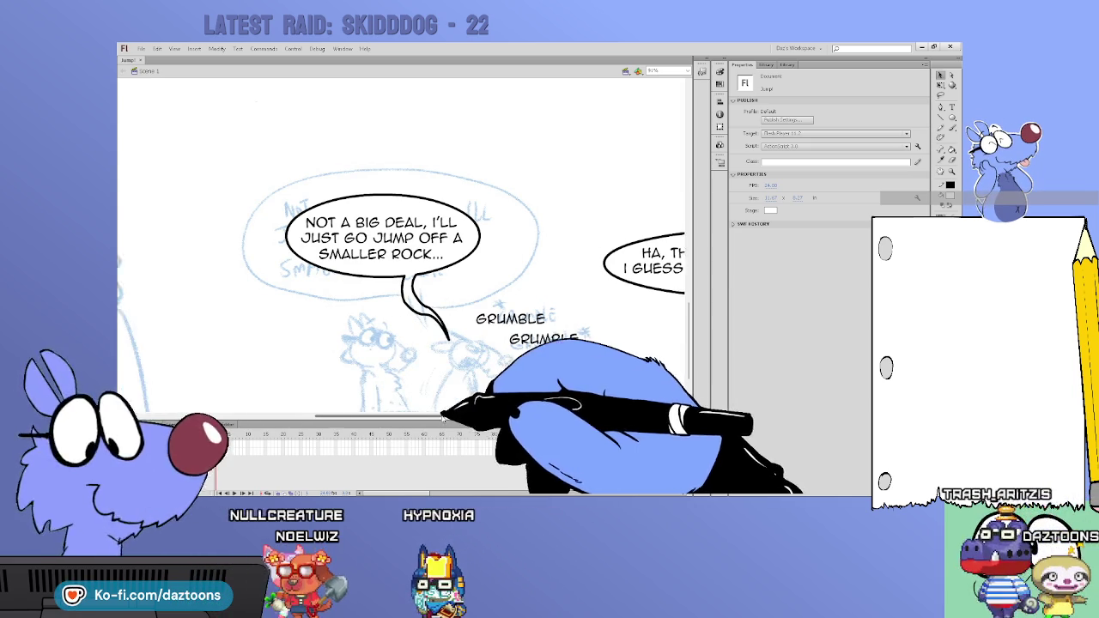
left_click(420, 301)
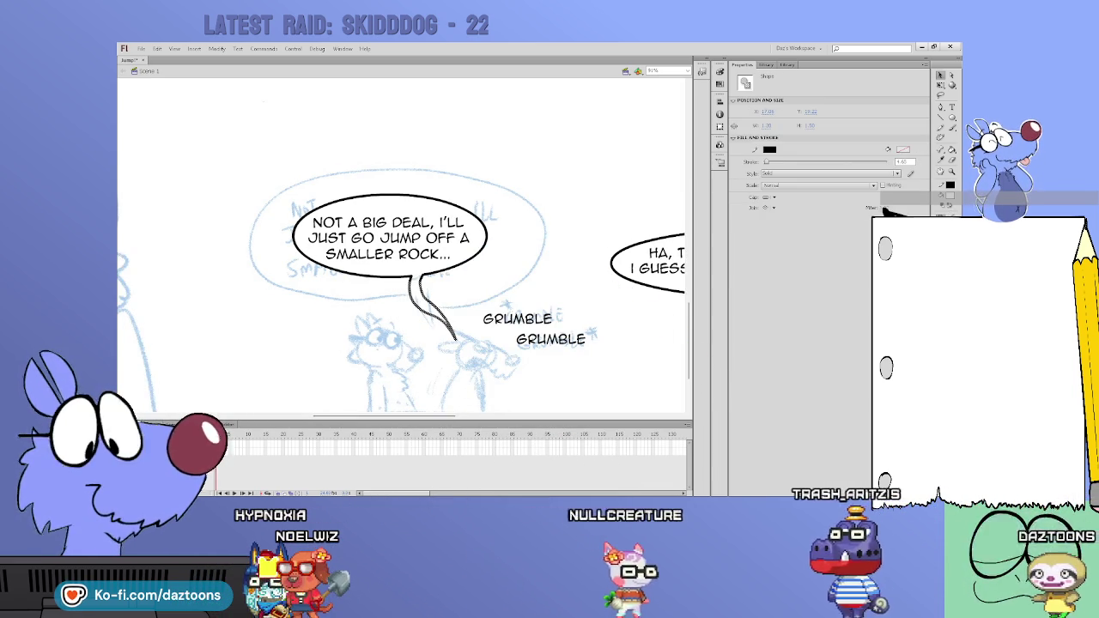
left_click(507, 310)
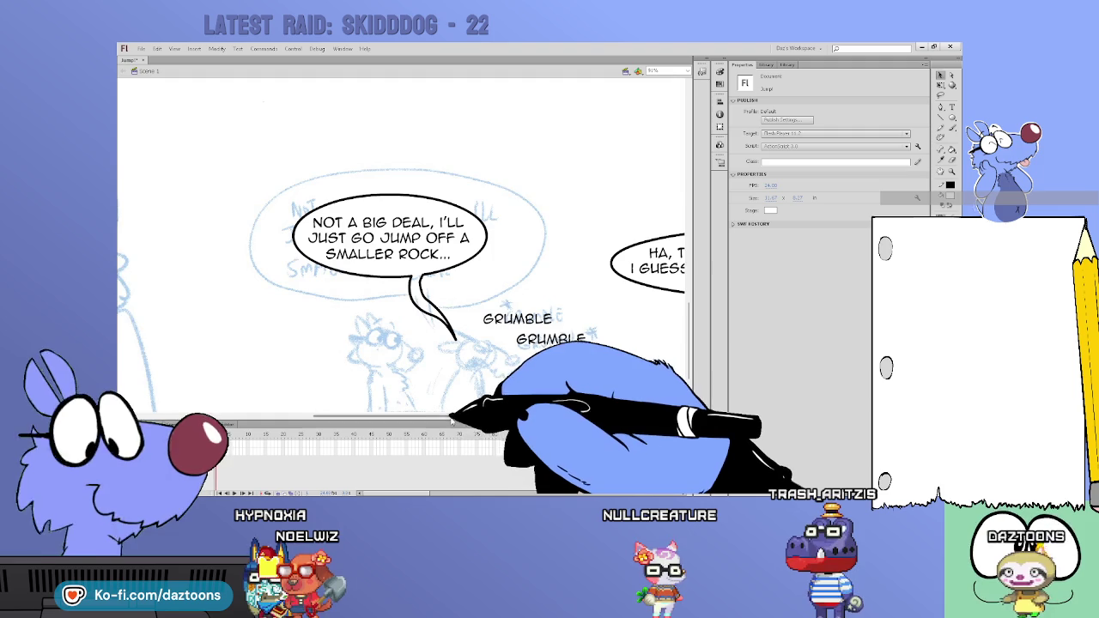
left_click_drag(451, 418, 365, 258)
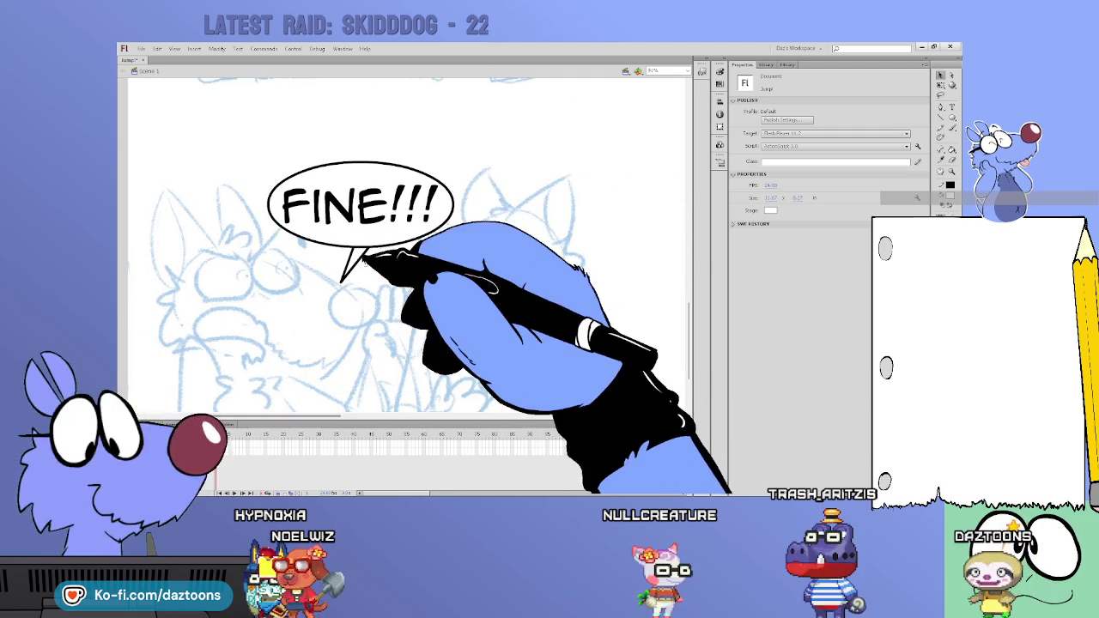
left_click(360, 251)
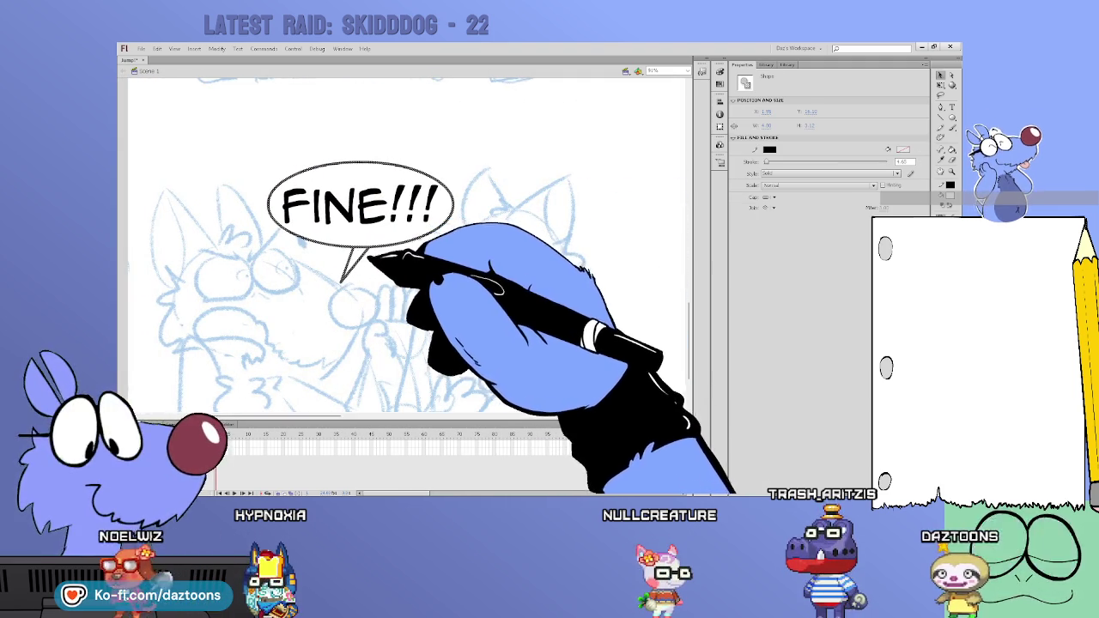
left_click(390, 262)
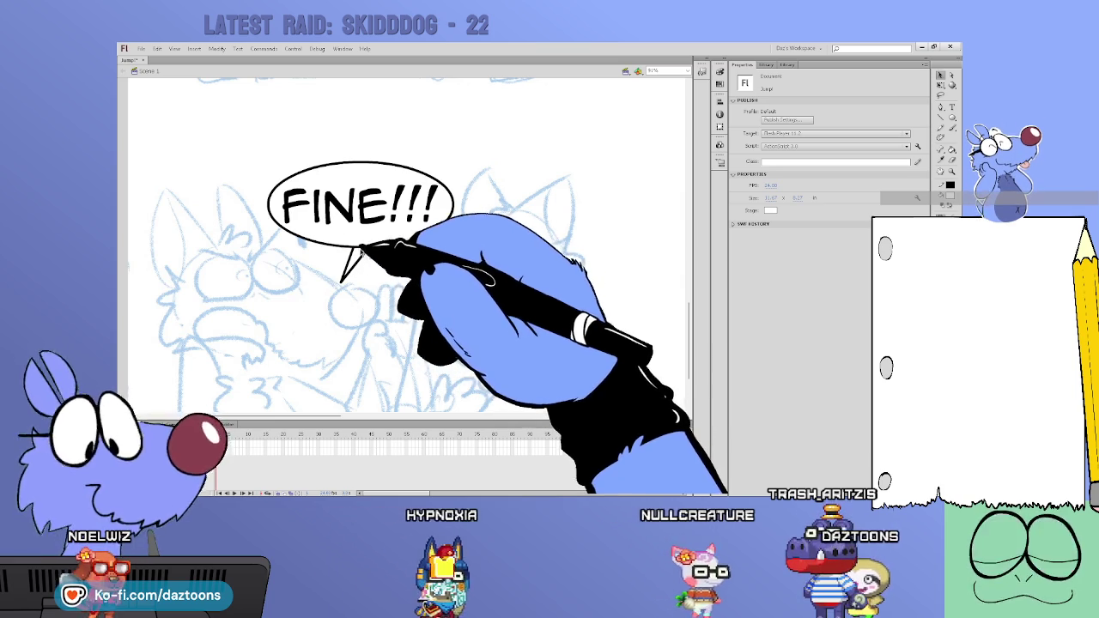
left_click(381, 262)
left_click(365, 260)
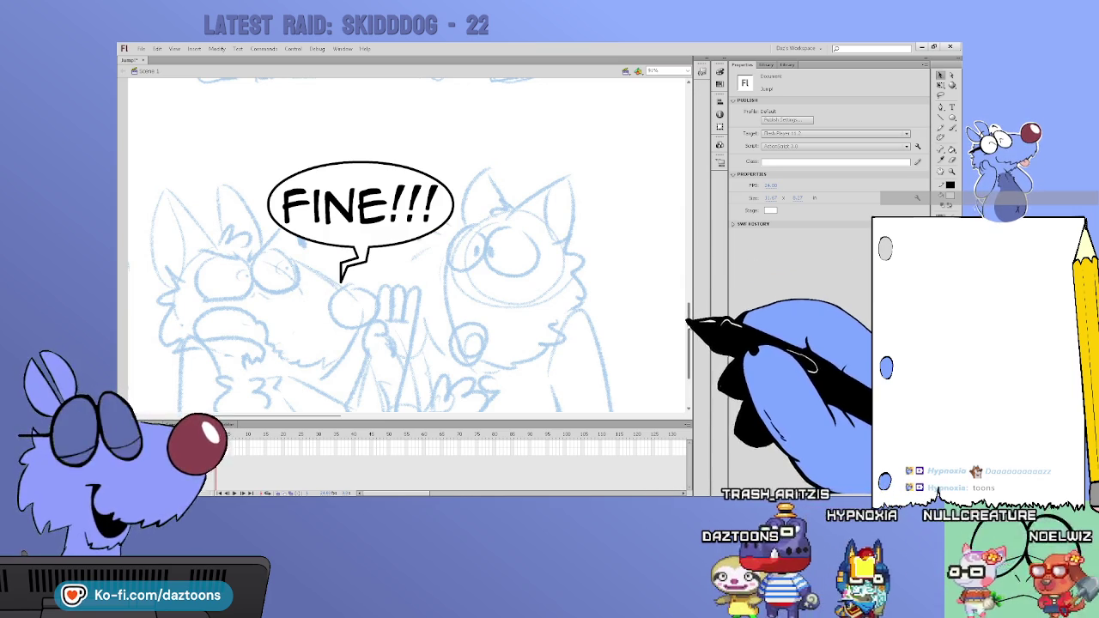
Step: Scroll around the page and clear the current selection
scroll(408, 245, "up", 2)
scroll(408, 244, "down", 1)
scroll(408, 245, "down", 2)
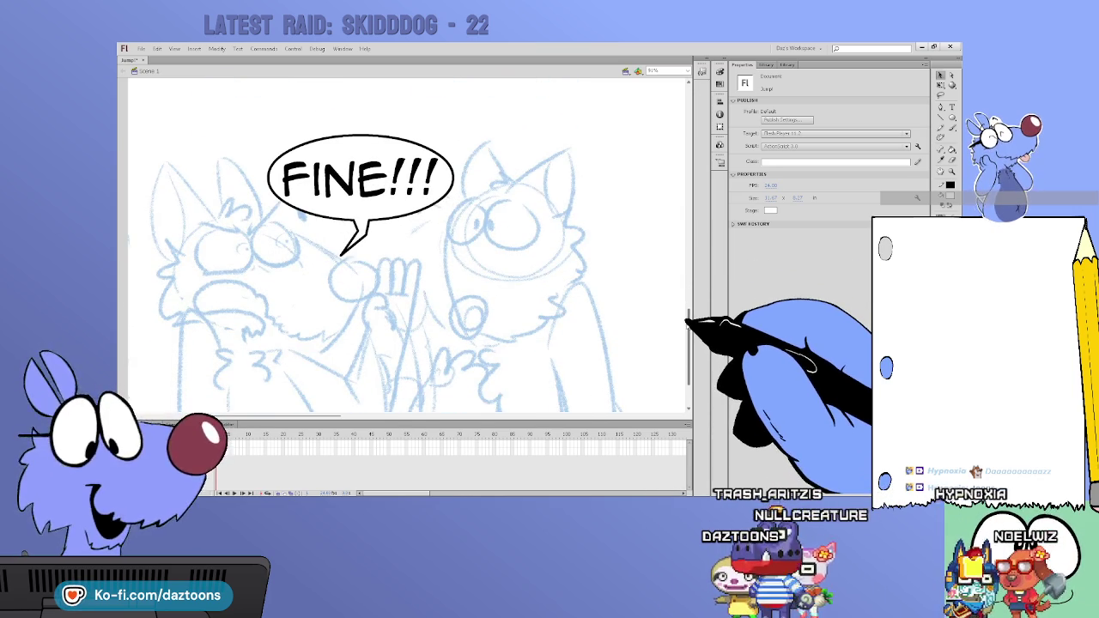
scroll(408, 244, "up", 5)
scroll(408, 245, "up", 10)
scroll(408, 245, "up", 2)
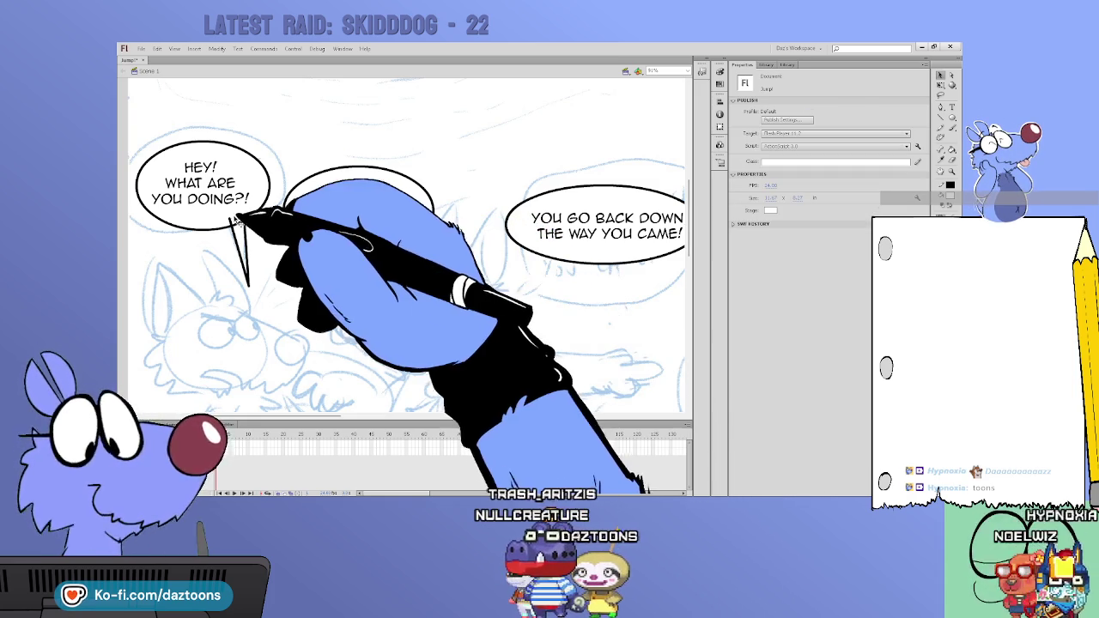
left_click(243, 225)
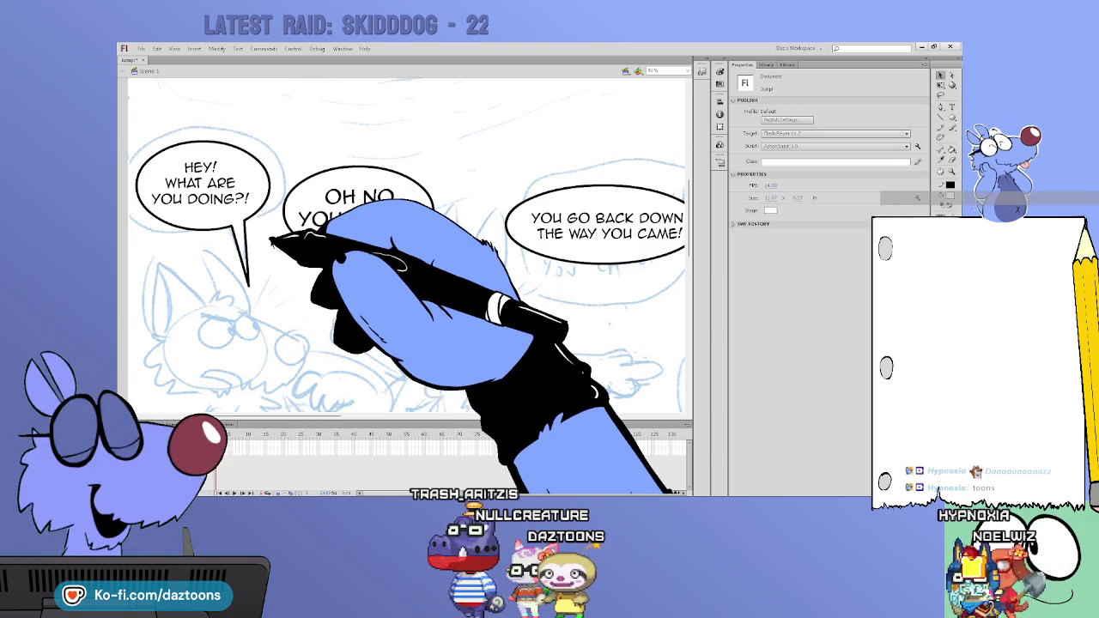
scroll(404, 258, "right", 5)
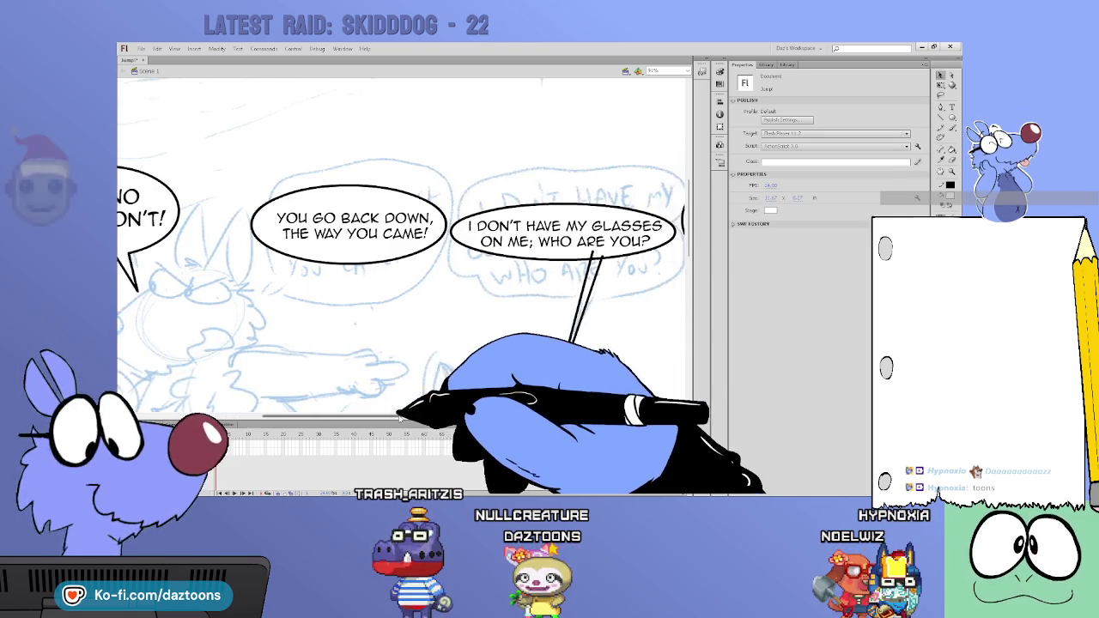
Step: Brush a narrow tail under the NOW. GO. BACK!! balloon with the Brush tool (Y)
key("y")
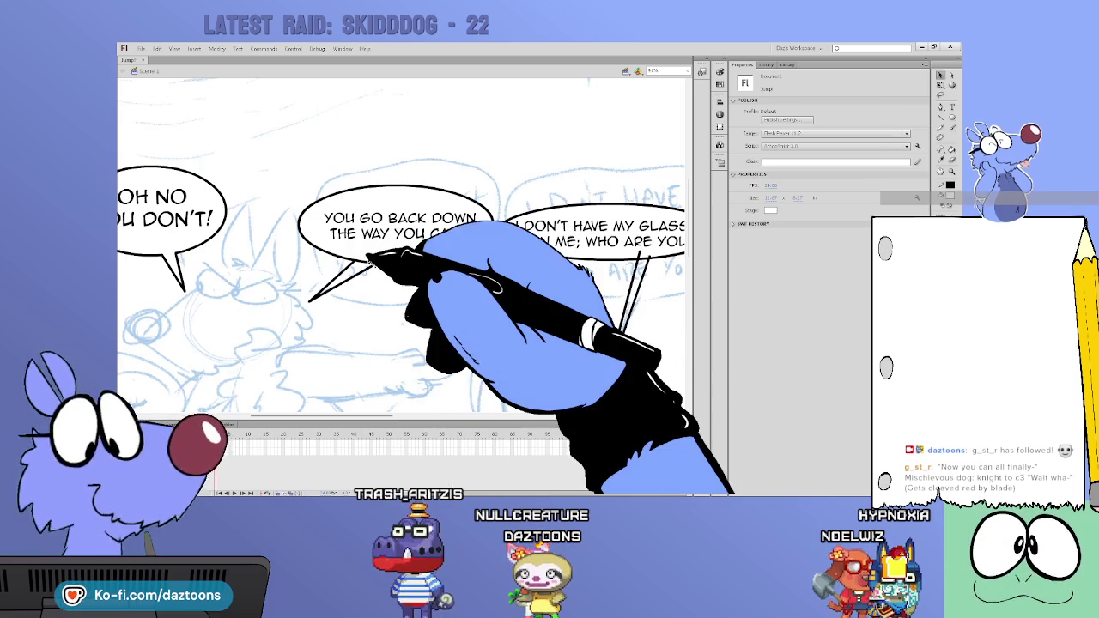
scroll(404, 249, "right", 3)
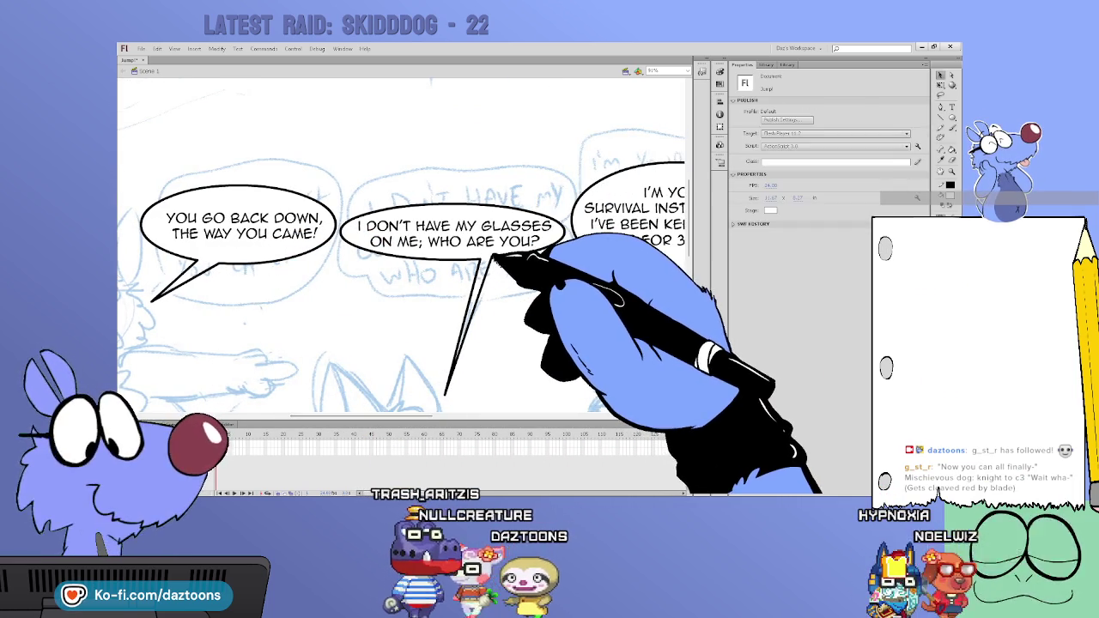
scroll(403, 281, "right", 5)
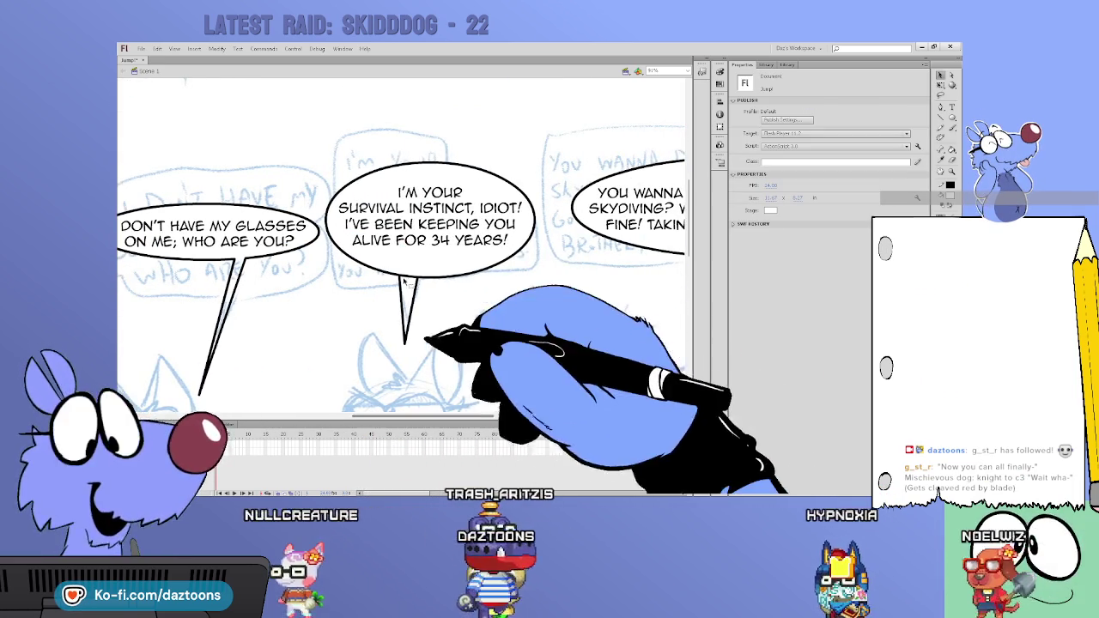
scroll(404, 281, "right", 3)
scroll(455, 299, "right", 3)
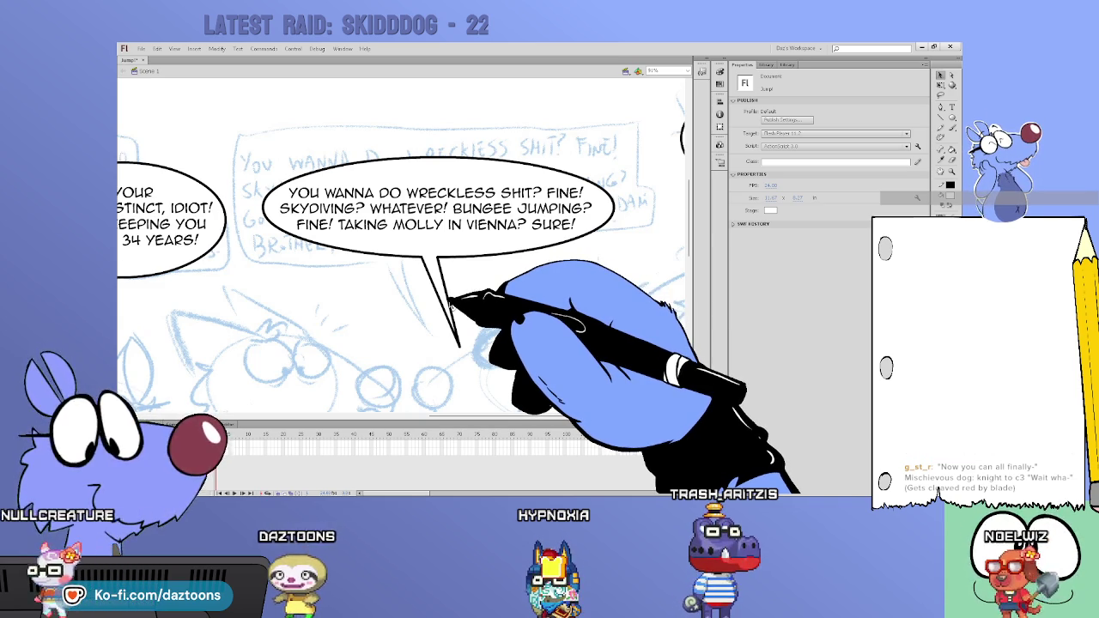
scroll(449, 301, "right", 8)
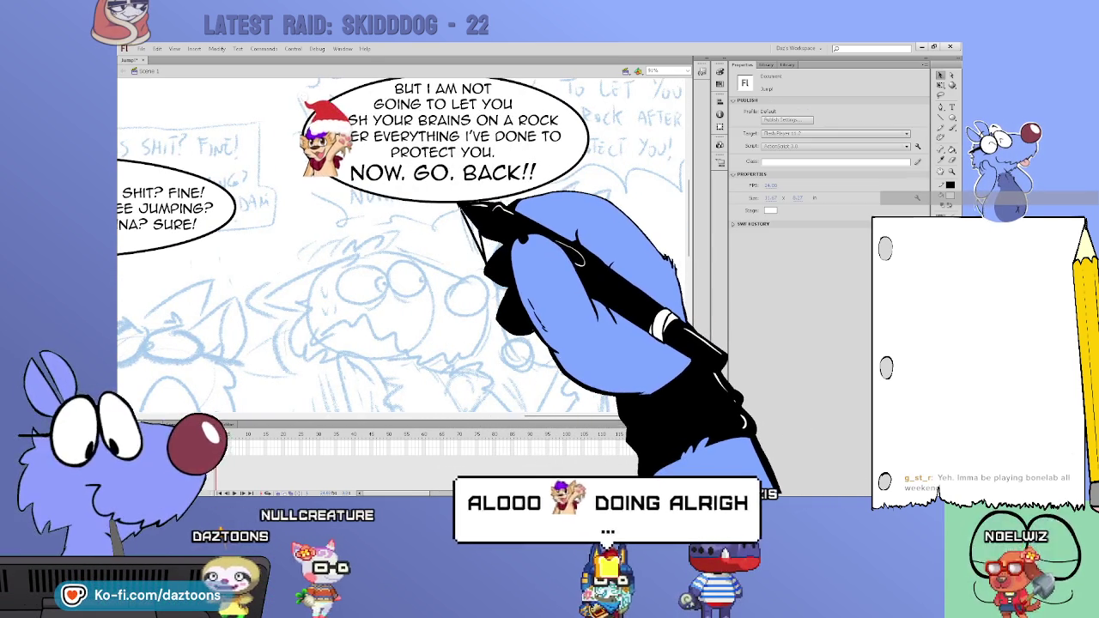
left_click_drag(468, 205, 485, 262)
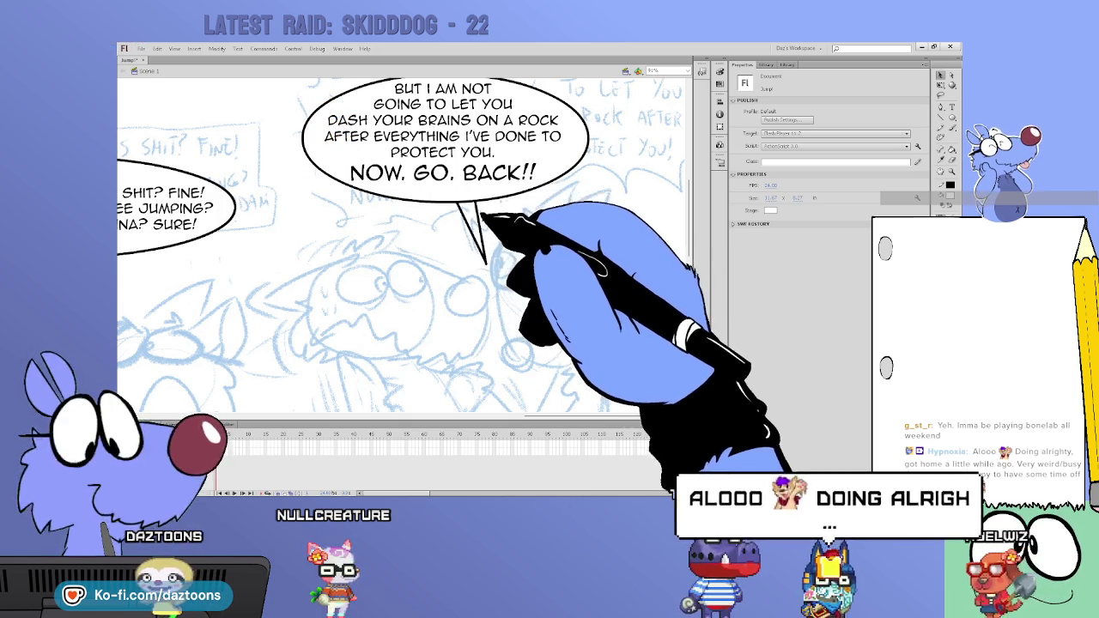
left_click(487, 266)
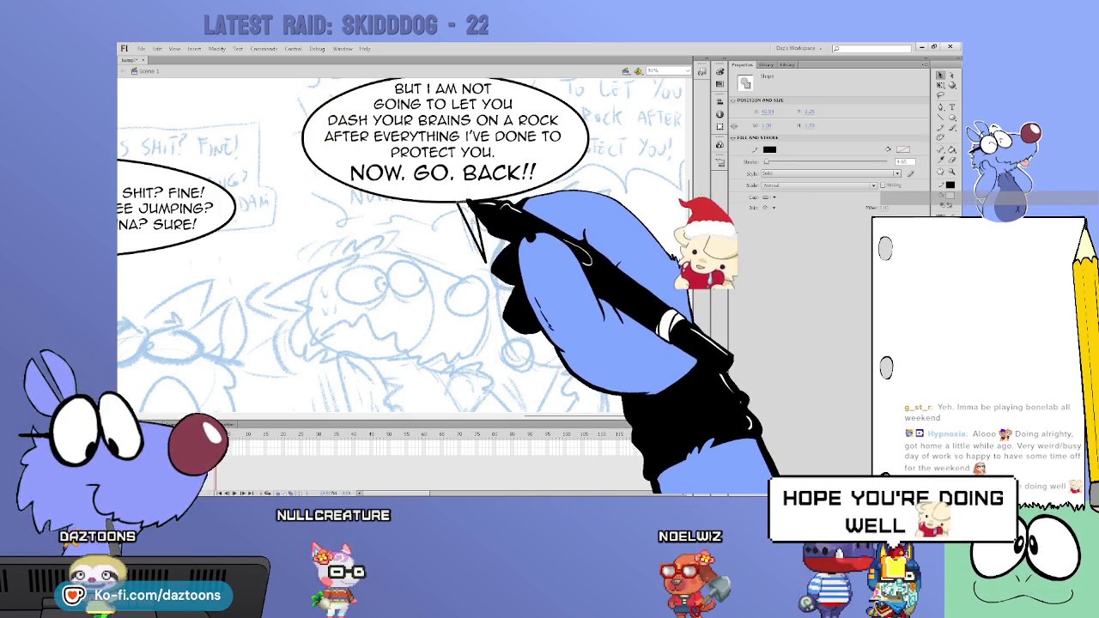
left_click(474, 216)
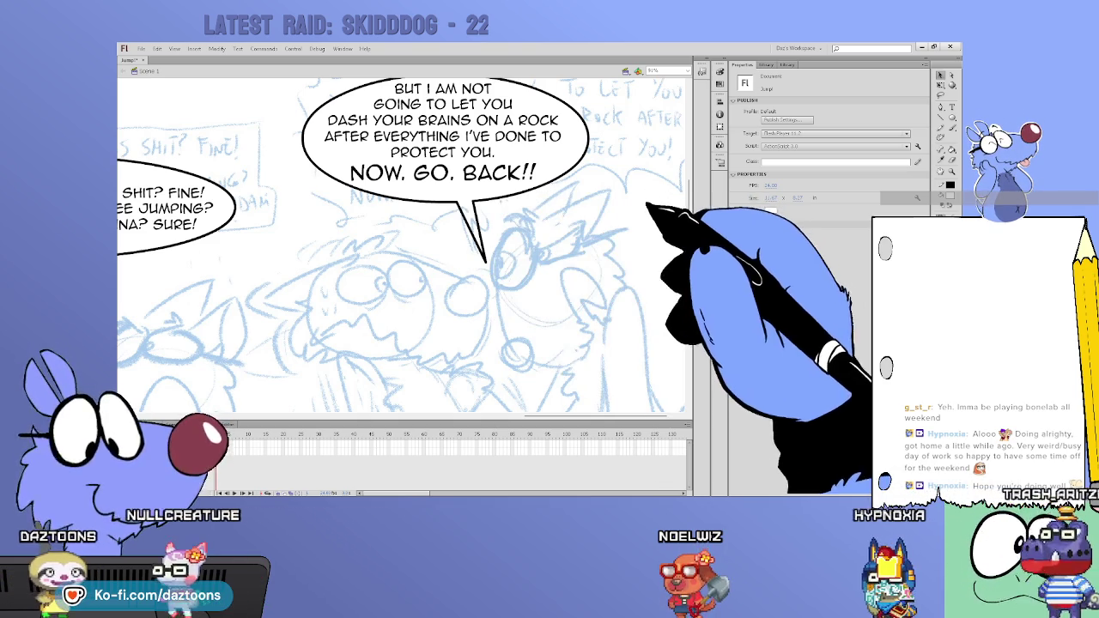
left_click_drag(529, 415, 180, 414)
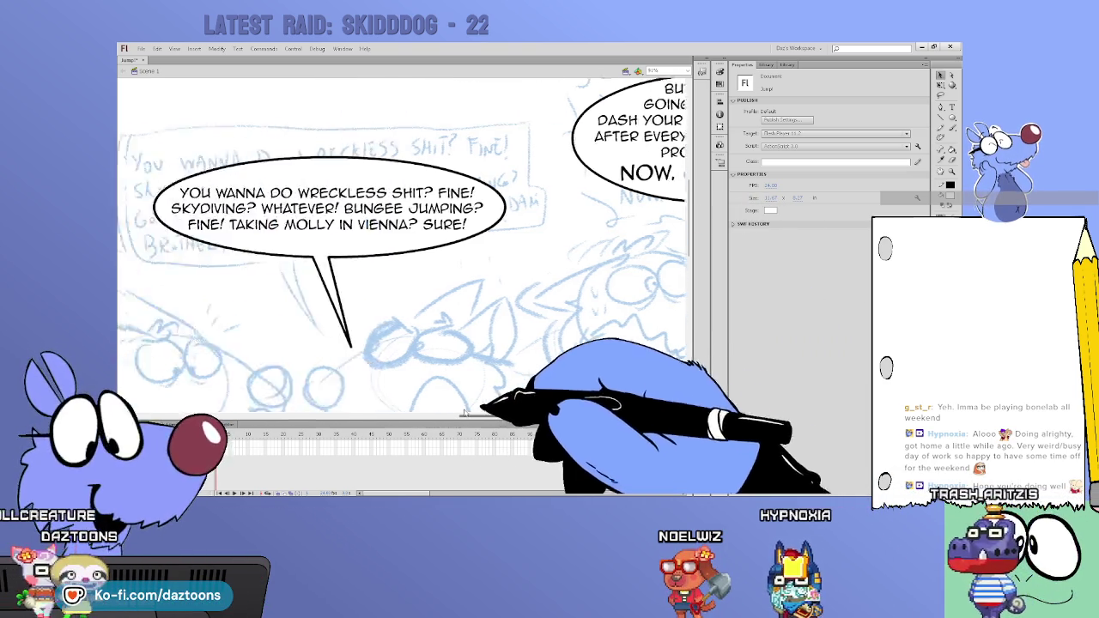
mouse_move(687, 164)
left_mouse_down()
mouse_move(685, 215)
mouse_move(669, 120)
left_mouse_up()
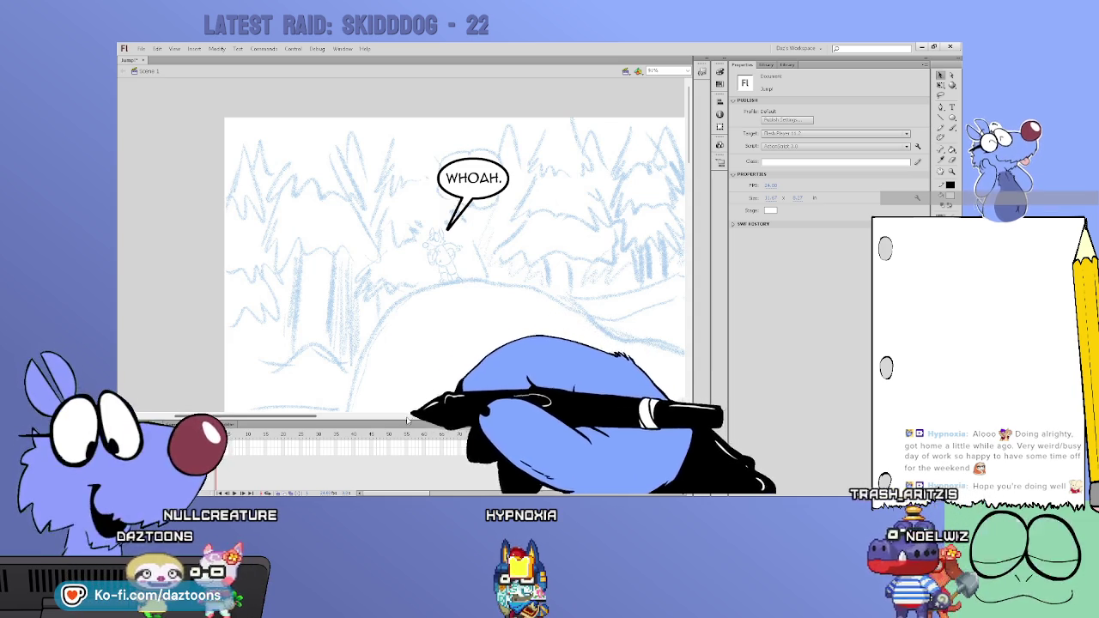
Step: Pan to the OH NO YOU DON'T! balloon and select, then deselect it
left_click_drag(311, 416, 627, 416)
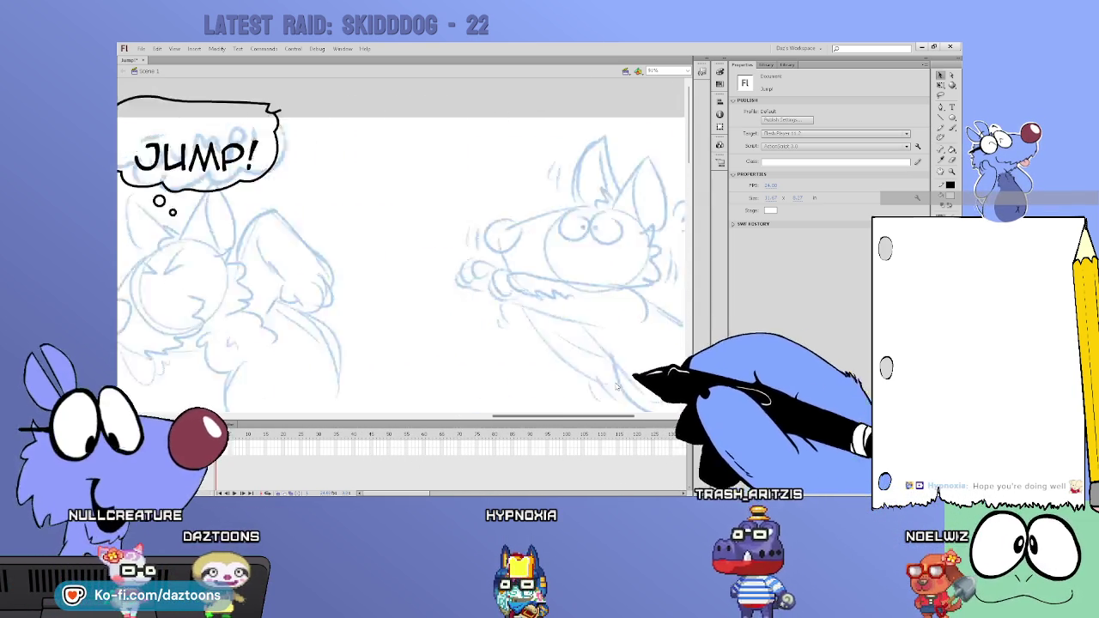
left_click_drag(560, 416, 455, 416)
left_click_drag(688, 129, 684, 273)
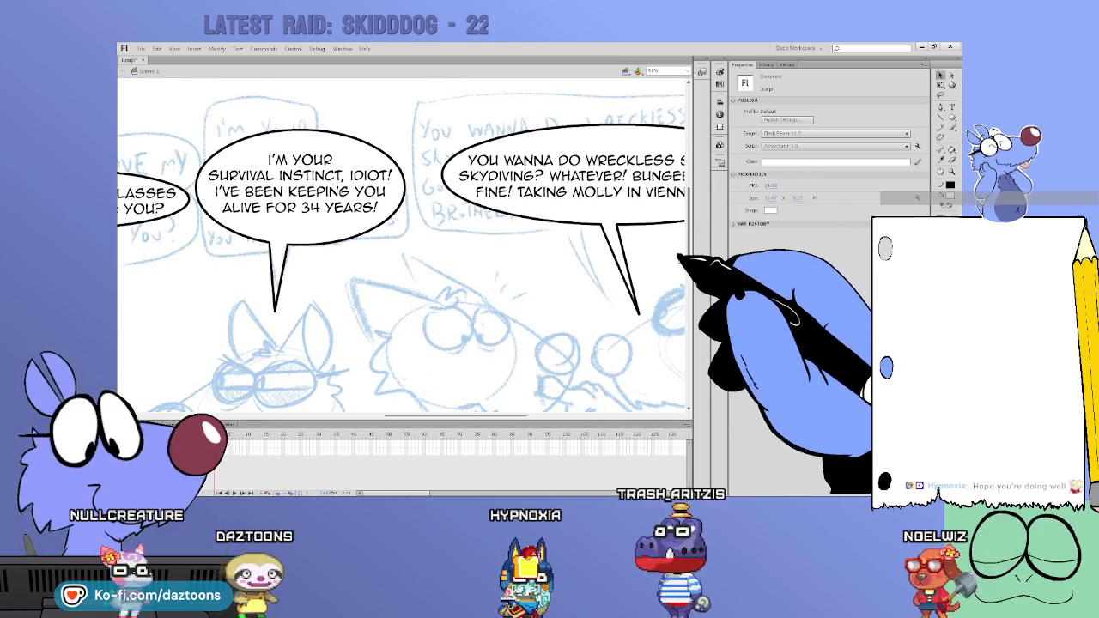
mouse_move(471, 418)
left_mouse_down()
mouse_move(306, 448)
mouse_move(256, 430)
left_mouse_up()
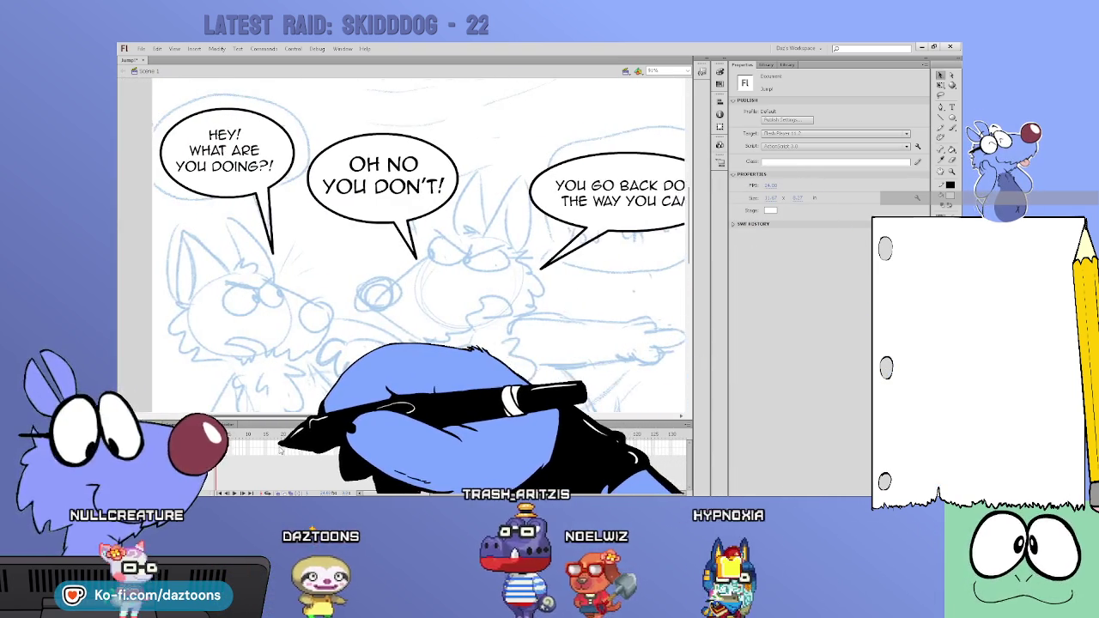
left_click(464, 215)
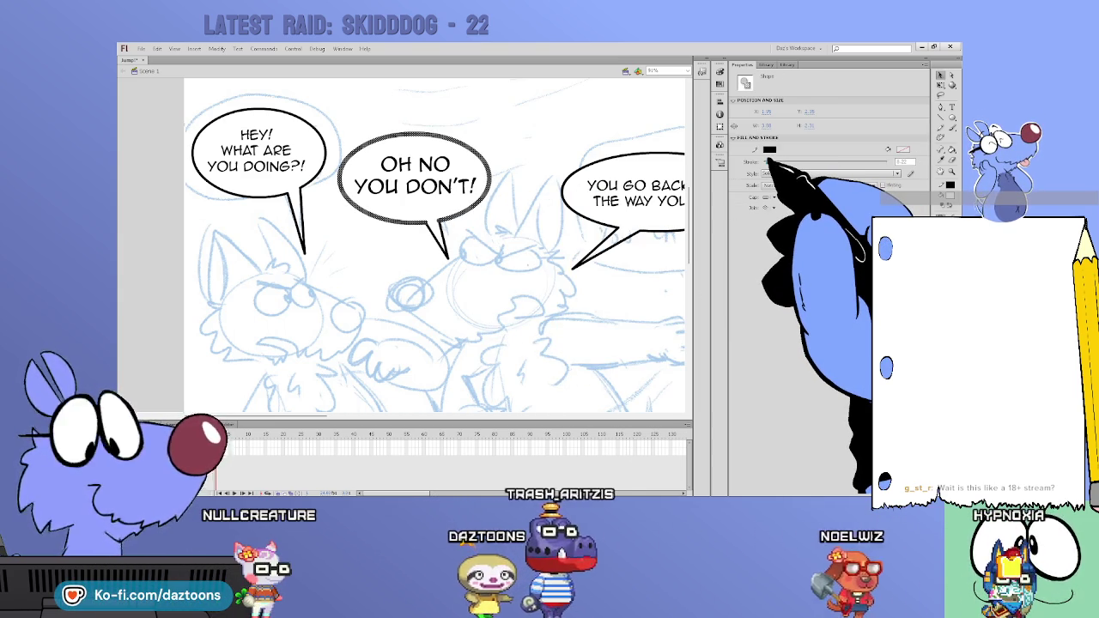
left_click(449, 240)
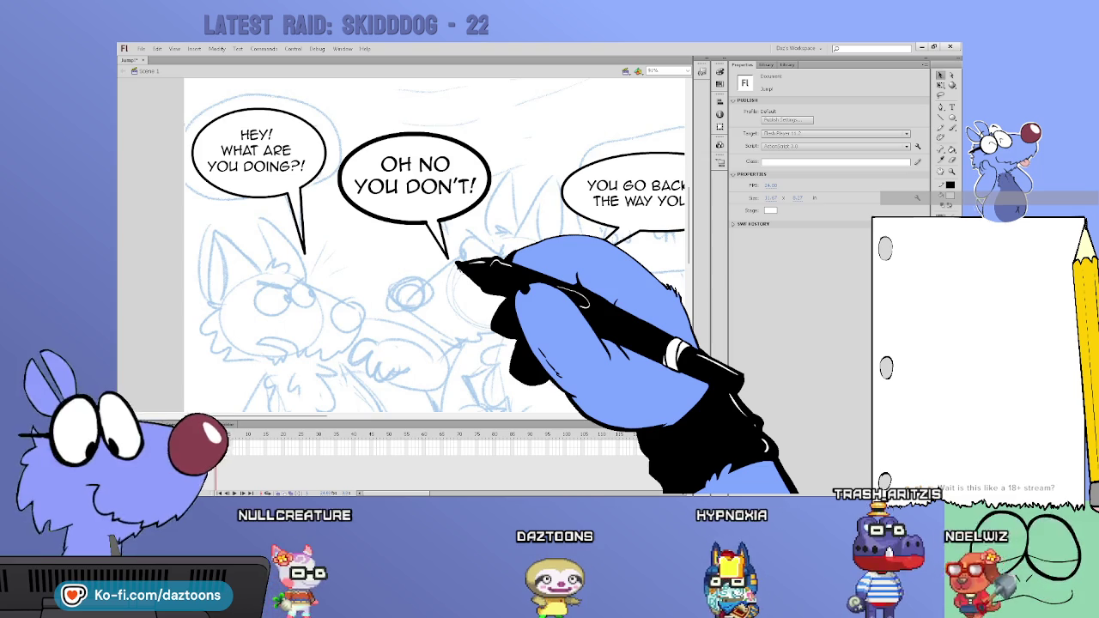
Step: Pan across and down the page with the scrollbars
left_click_drag(291, 416, 411, 415)
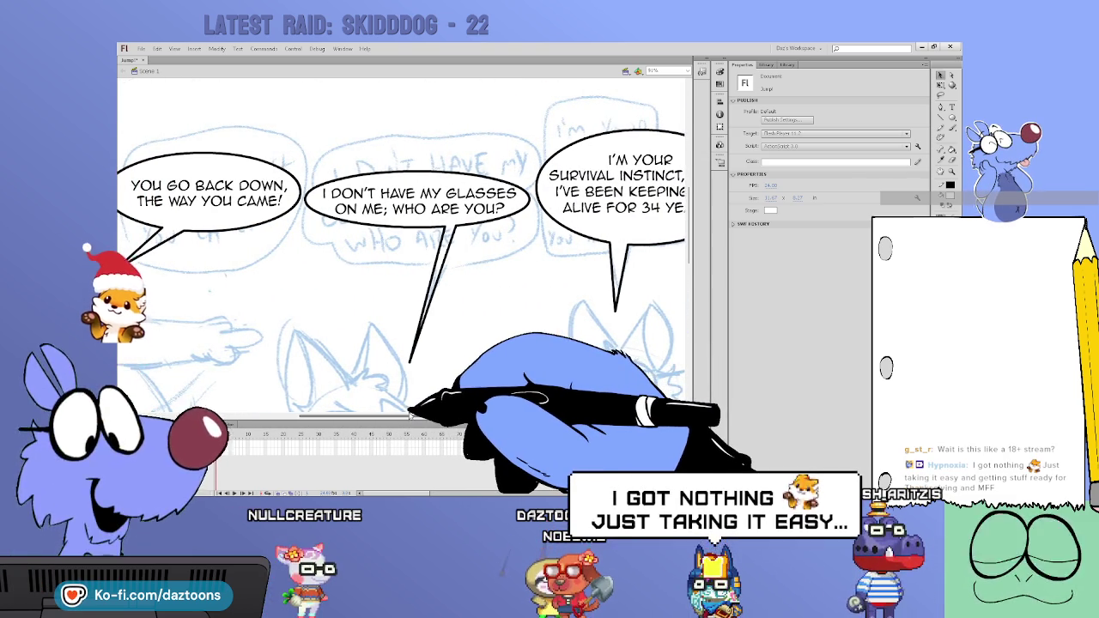
mouse_move(410, 415)
left_mouse_down()
mouse_move(712, 392)
mouse_move(658, 412)
left_mouse_up()
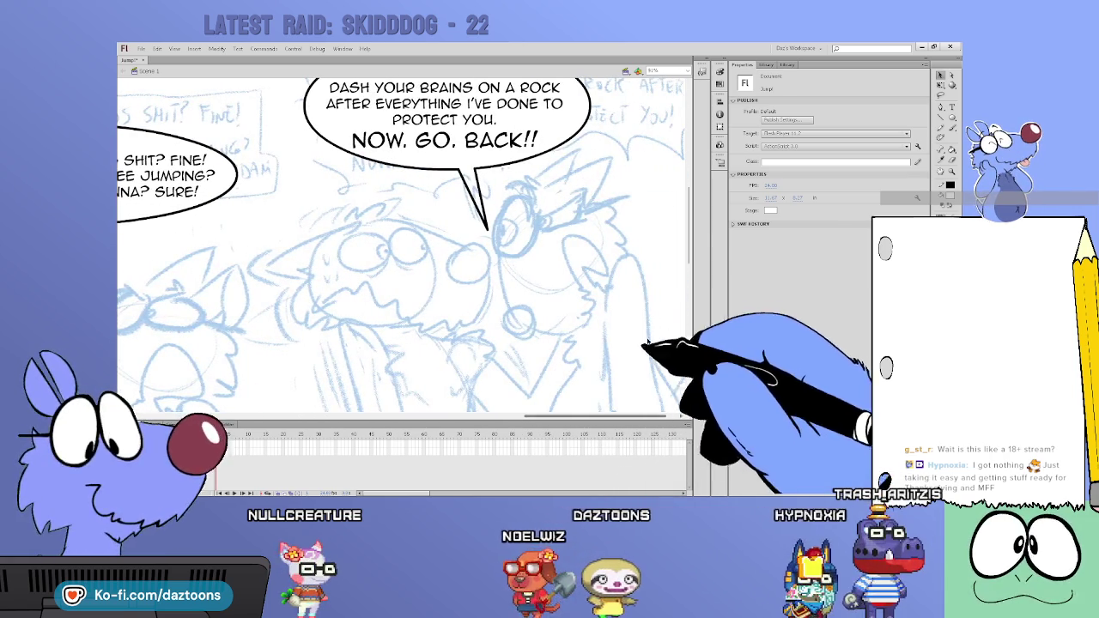
mouse_move(711, 232)
left_mouse_down()
mouse_move(691, 222)
mouse_move(675, 411)
left_mouse_up()
mouse_move(569, 411)
left_mouse_down()
mouse_move(690, 258)
mouse_move(694, 167)
mouse_move(694, 430)
mouse_move(678, 340)
left_mouse_up()
mouse_move(515, 405)
left_mouse_down()
mouse_move(584, 461)
mouse_move(369, 430)
mouse_move(246, 438)
left_mouse_up()
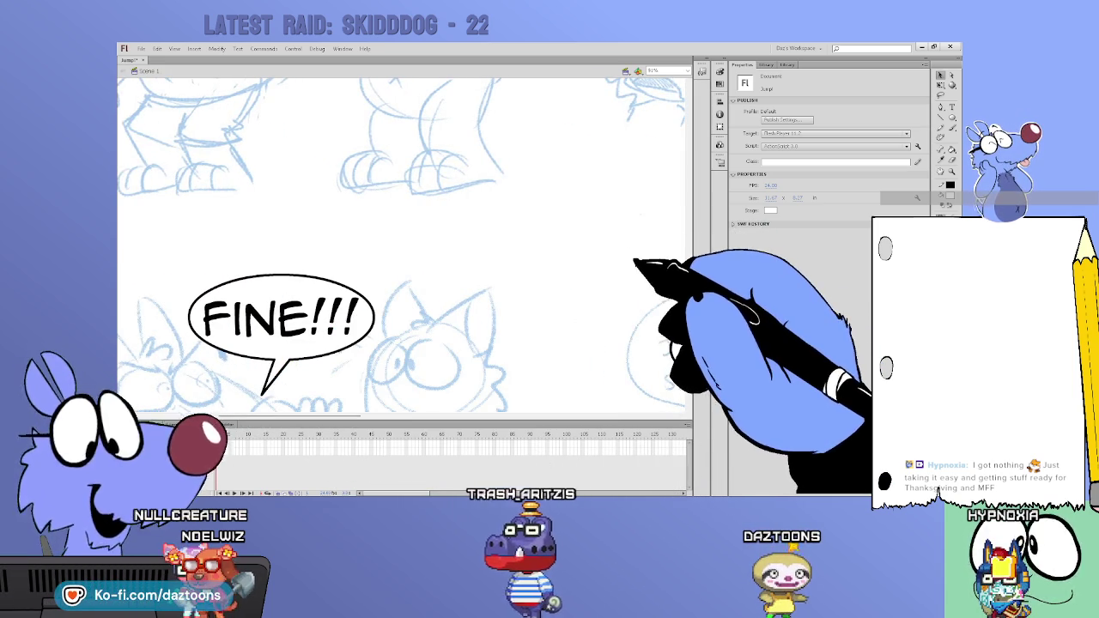
mouse_move(695, 286)
left_mouse_down()
mouse_move(692, 338)
mouse_move(694, 314)
left_mouse_up()
mouse_move(326, 416)
left_mouse_down()
mouse_move(477, 410)
mouse_move(491, 385)
left_mouse_up()
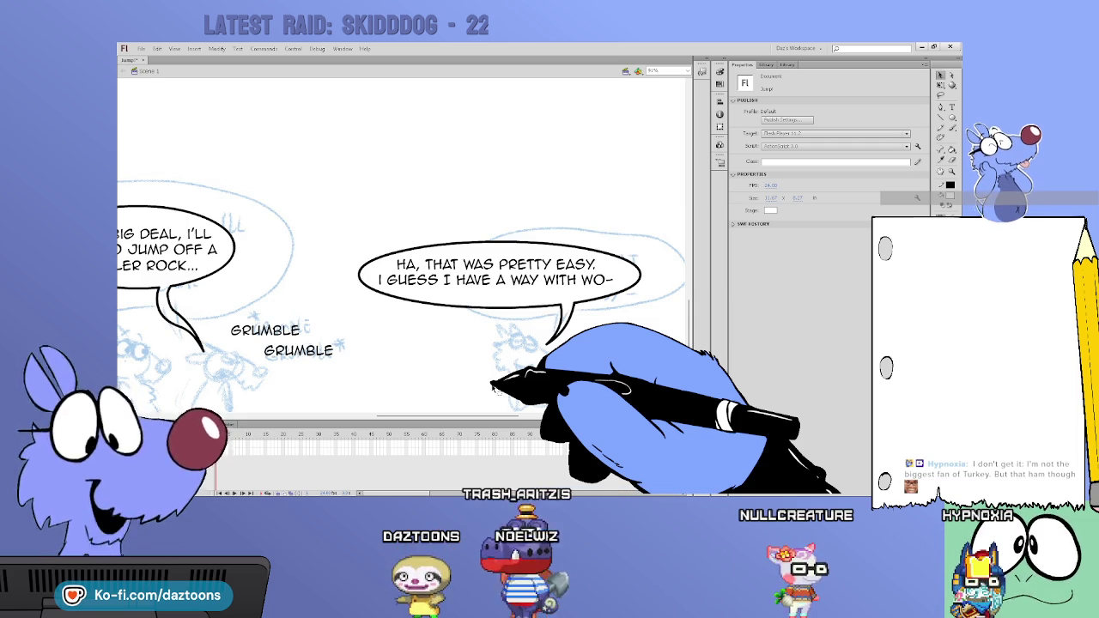
Step: Widen the FINE!!! balloon outline's stroke with the Properties Stroke slider
left_click_drag(695, 318, 687, 307)
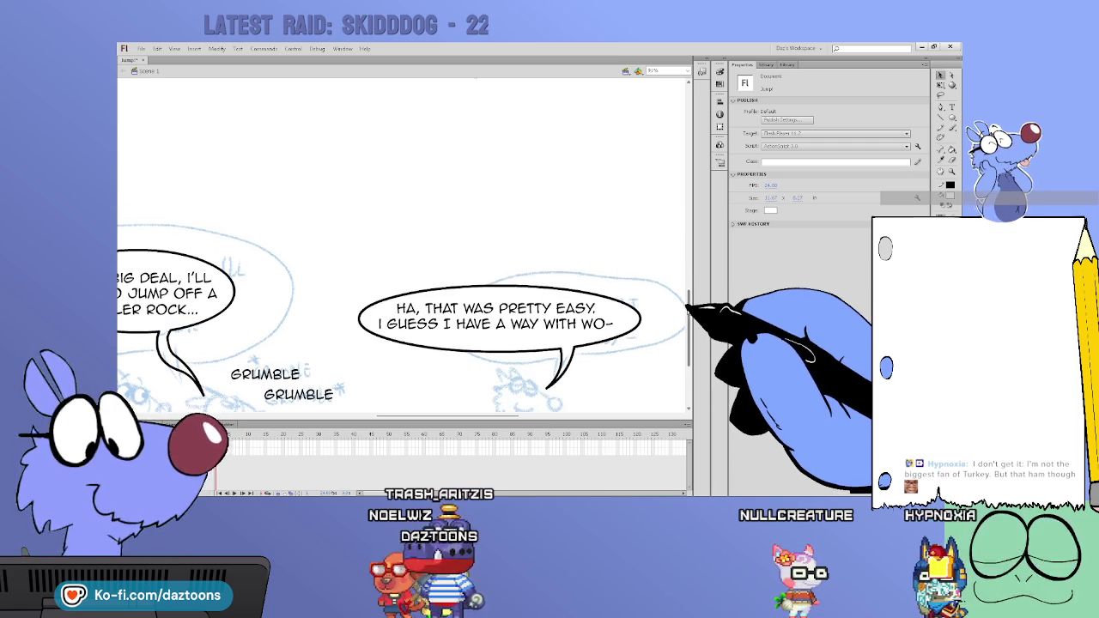
left_click_drag(549, 420, 339, 423)
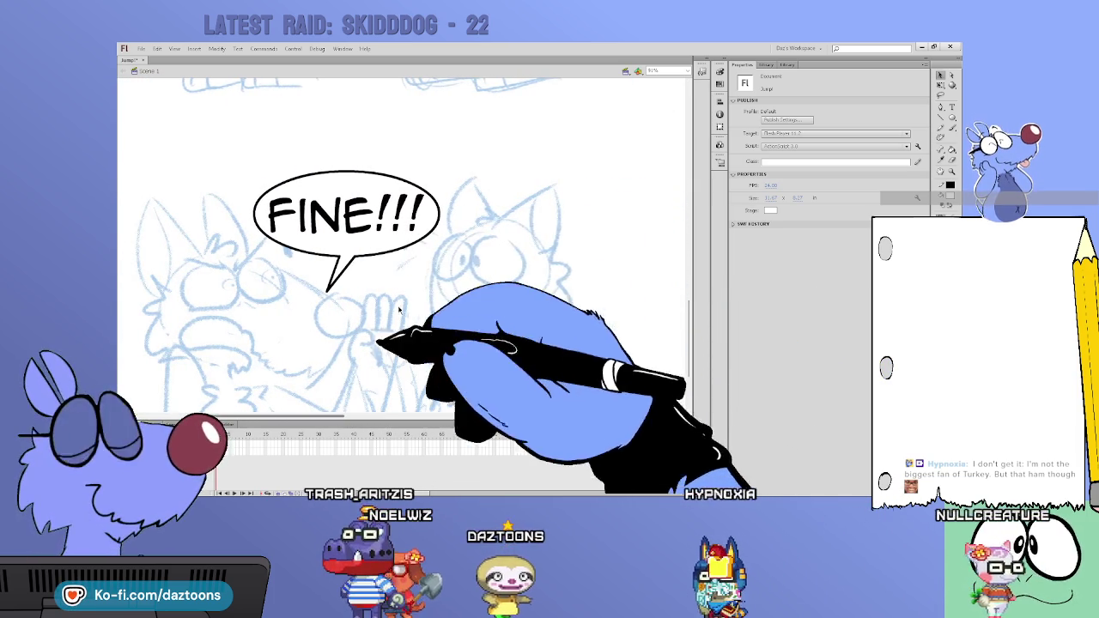
left_click(430, 234)
left_click_drag(766, 161, 770, 163)
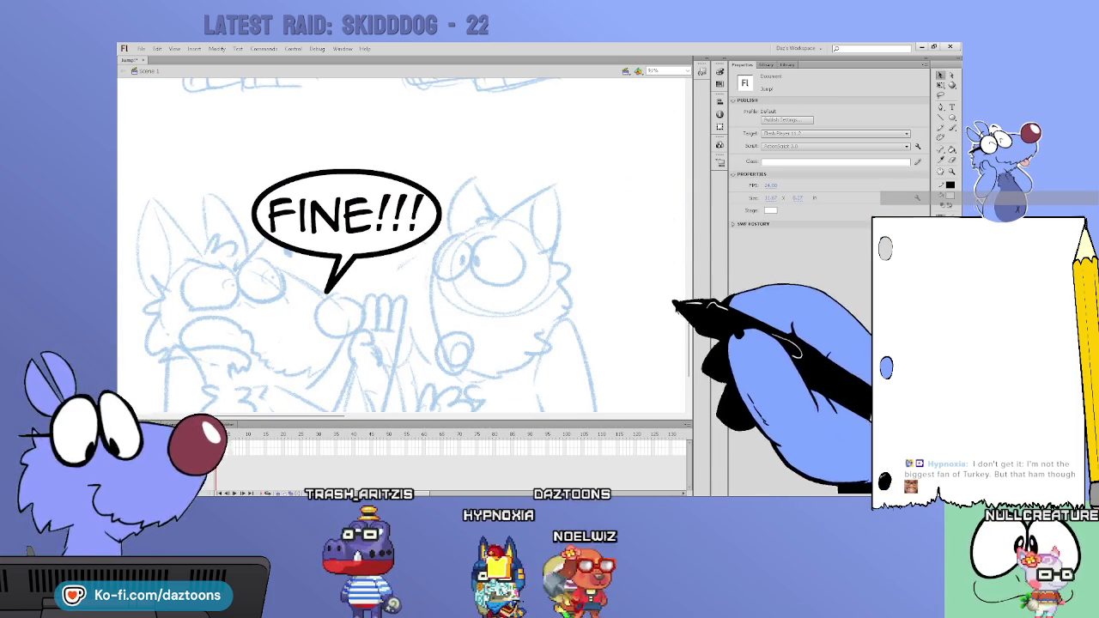
left_click_drag(689, 328, 690, 222)
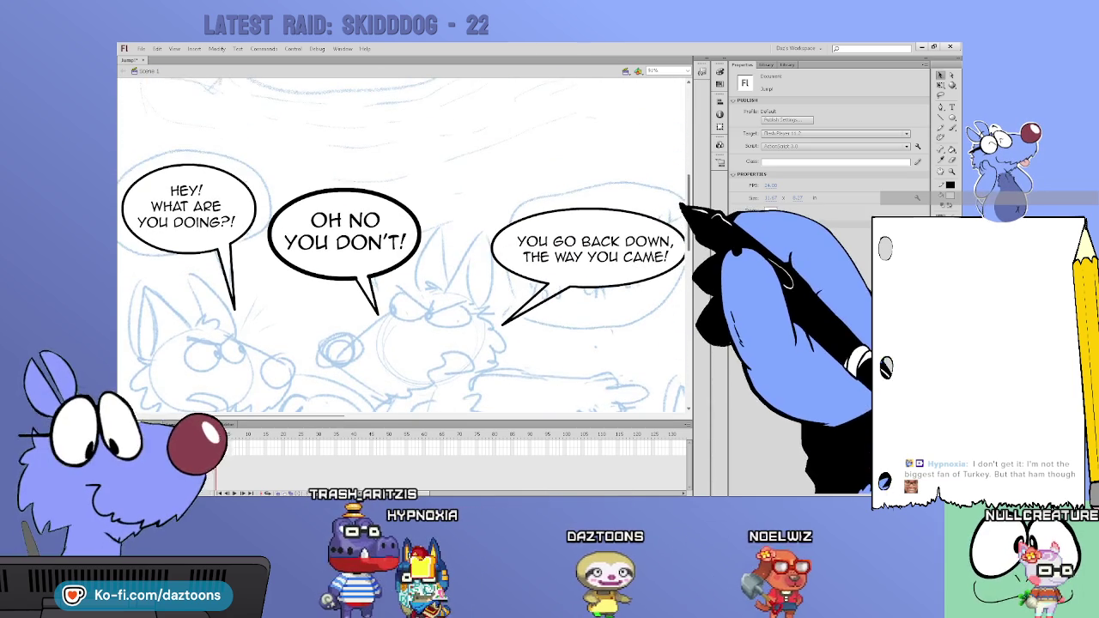
Step: Thicken the YOU WANNA DO and NOW. GO. BACK!! balloon outlines with the Stroke slider
left_click(367, 292)
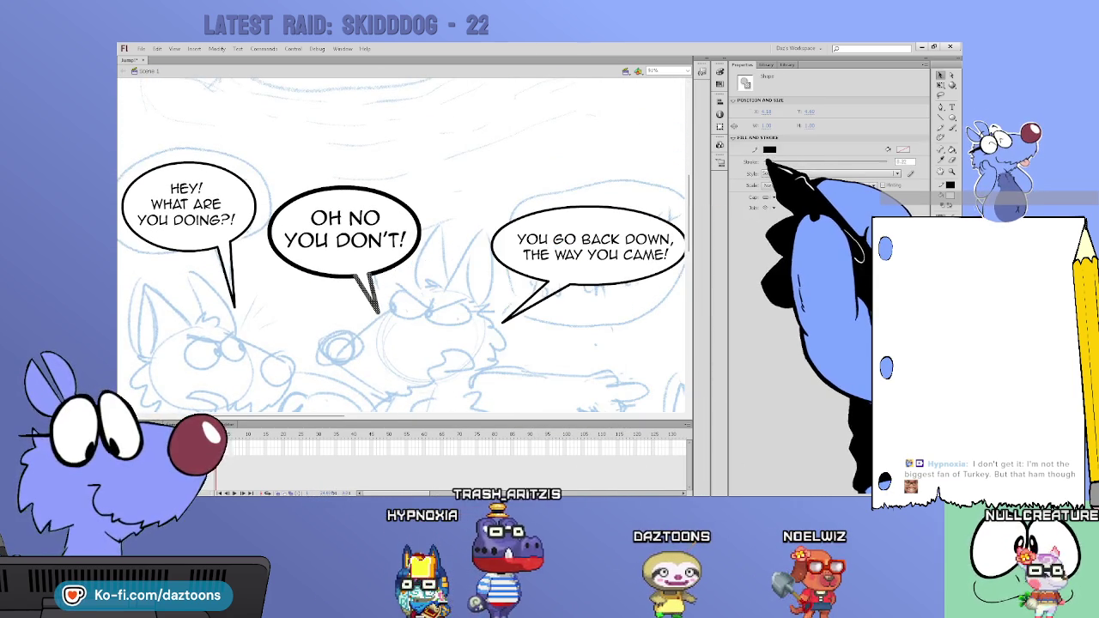
left_click(408, 420)
left_click_drag(409, 420, 560, 414)
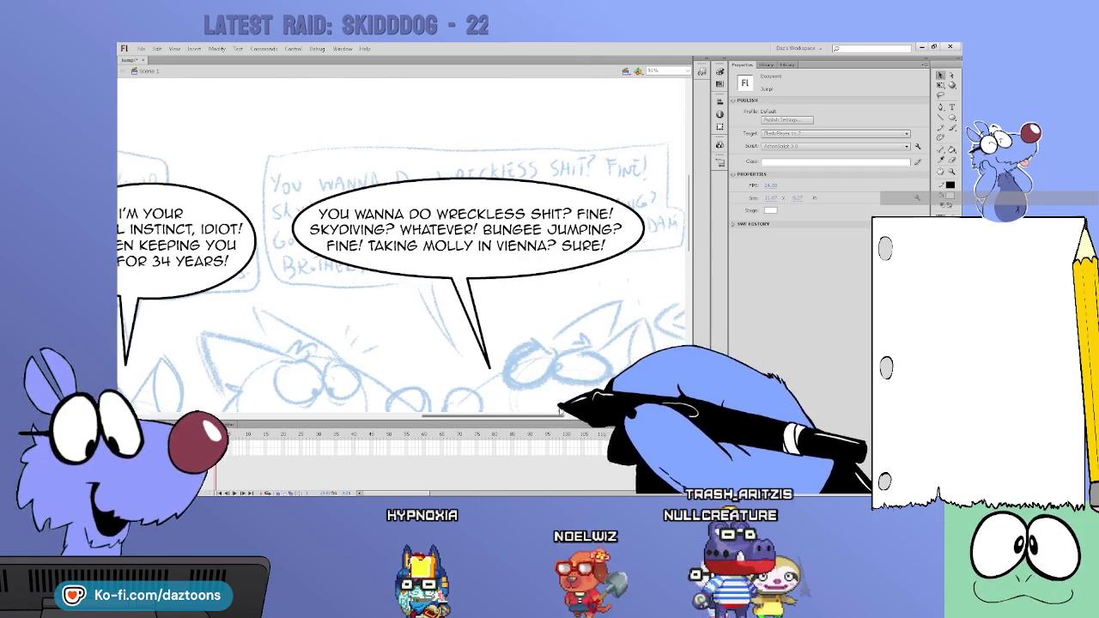
left_click(539, 275)
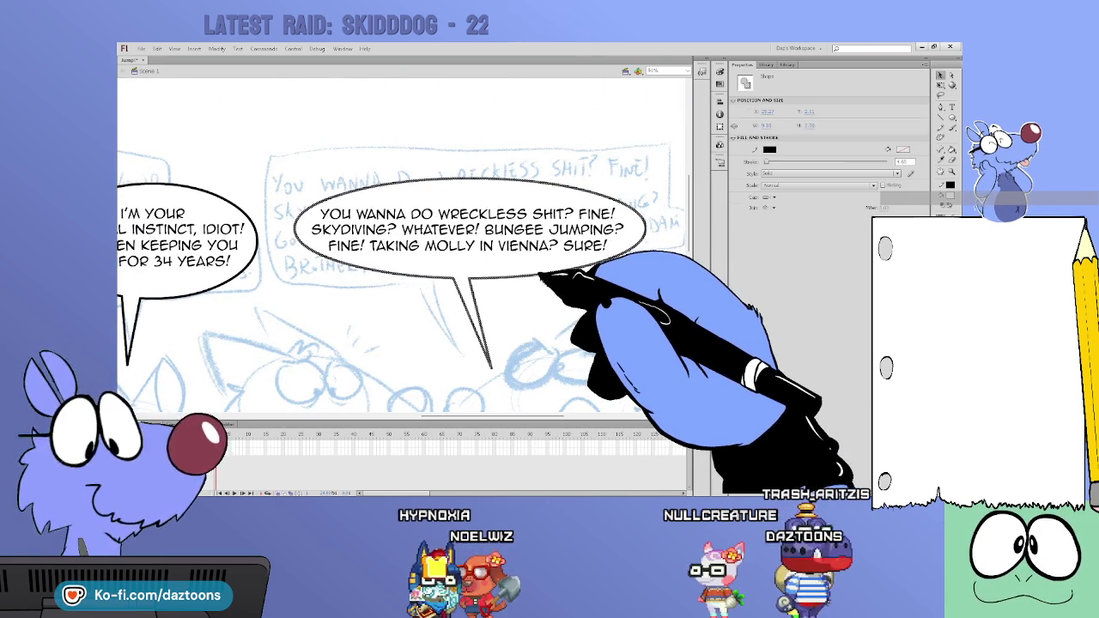
left_click_drag(764, 161, 770, 163)
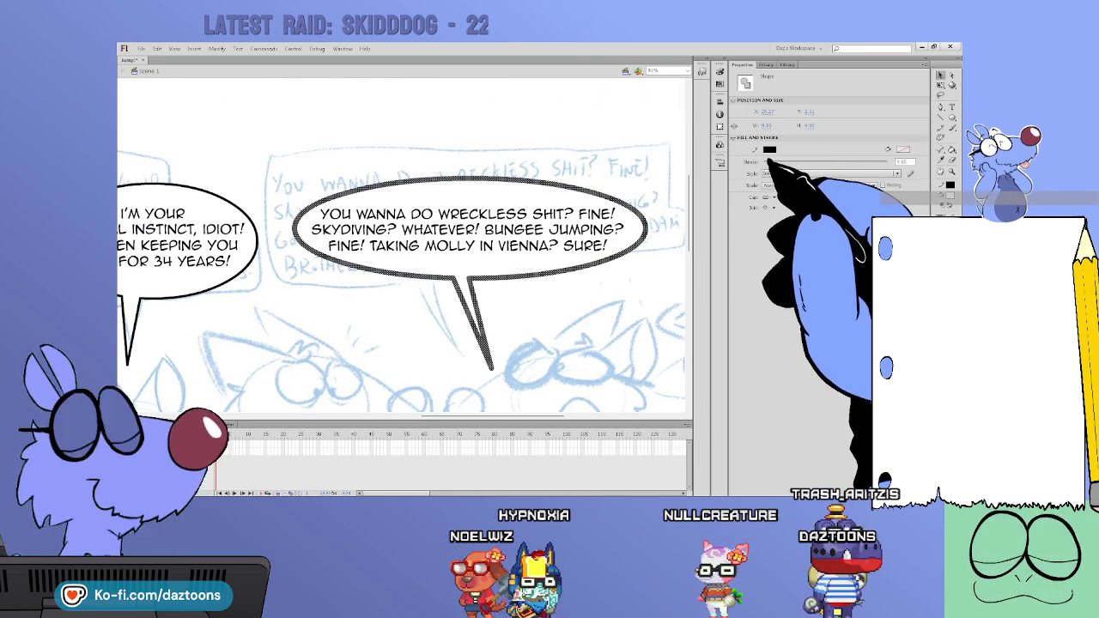
mouse_move(422, 417)
left_mouse_down()
mouse_move(505, 417)
mouse_move(528, 404)
left_mouse_up()
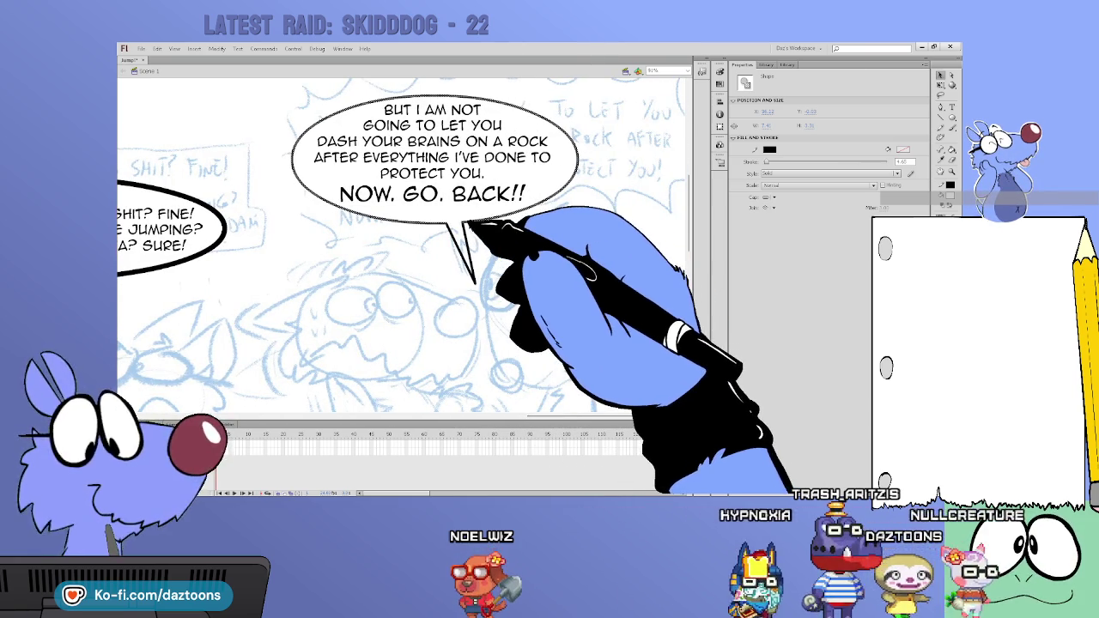
left_click_drag(770, 162, 777, 163)
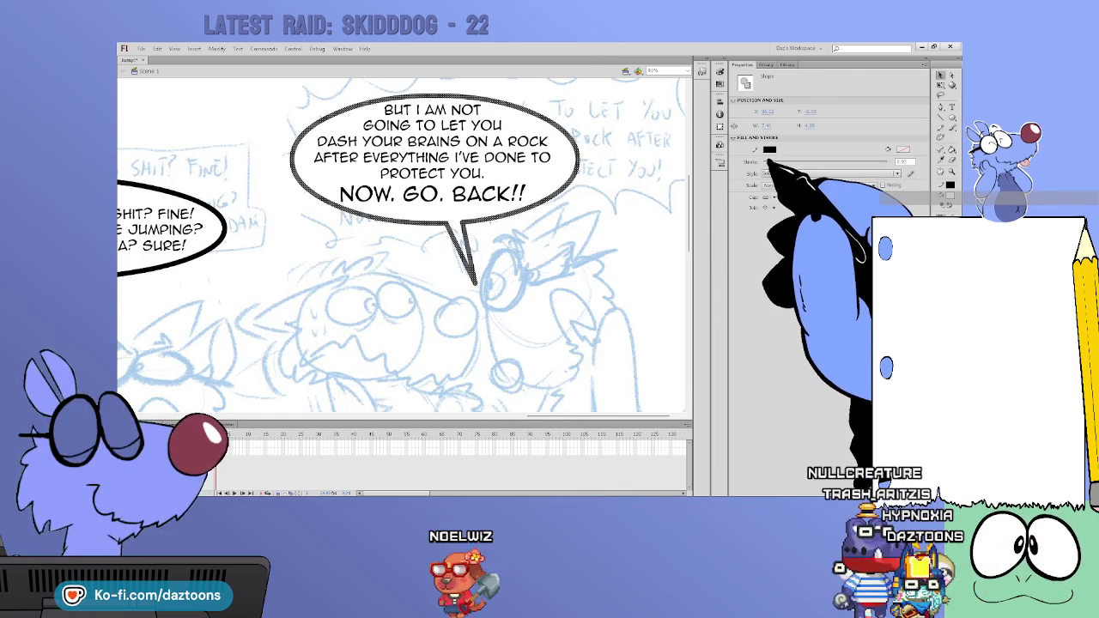
left_click(679, 309)
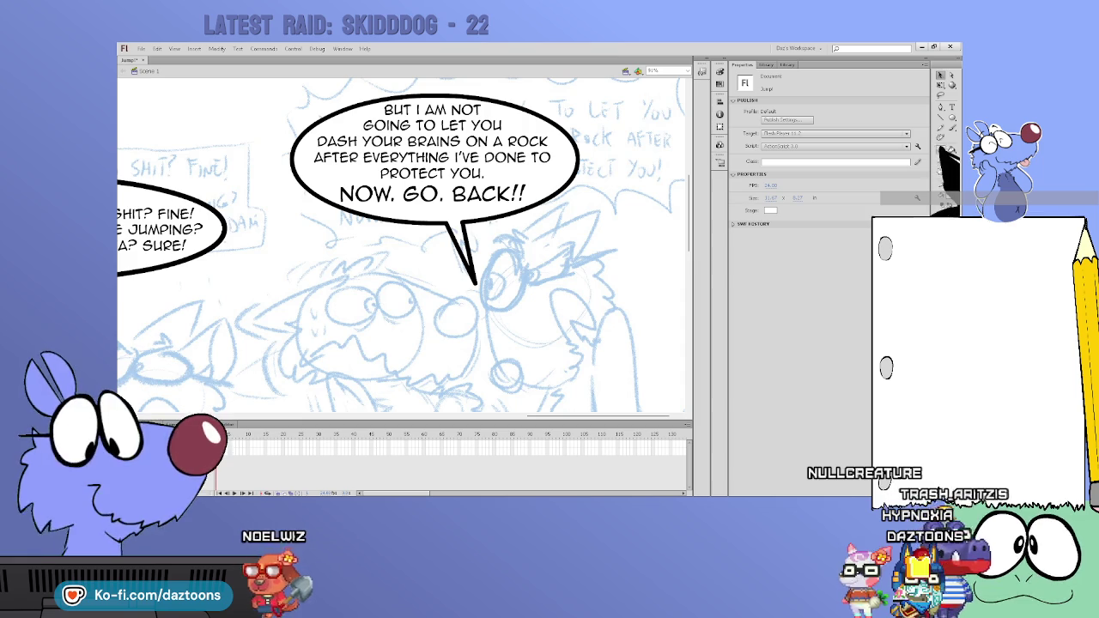
Step: Set the YOU GO BACK DOWN balloon's outline stroke width to 6
key("k")
left_click_drag(532, 418, 326, 416)
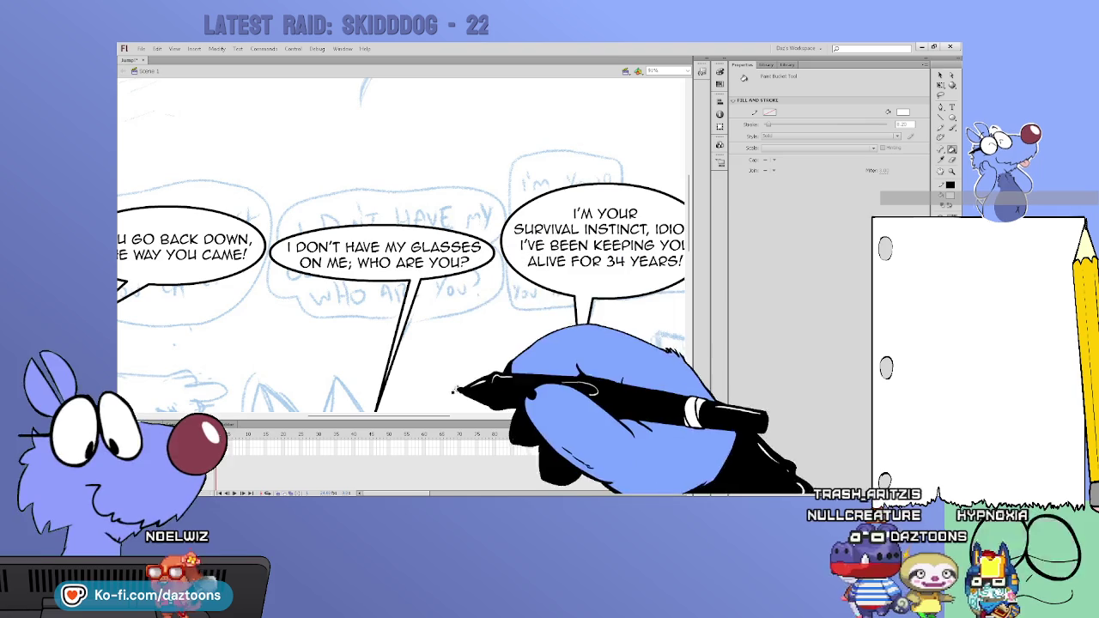
left_click_drag(448, 419, 365, 419)
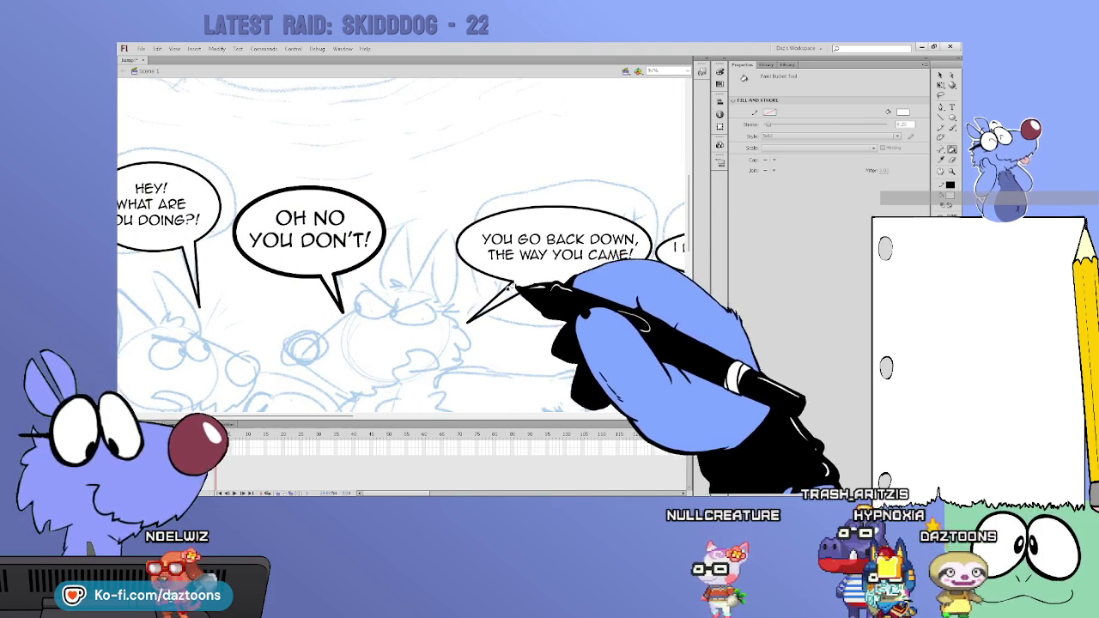
key("v")
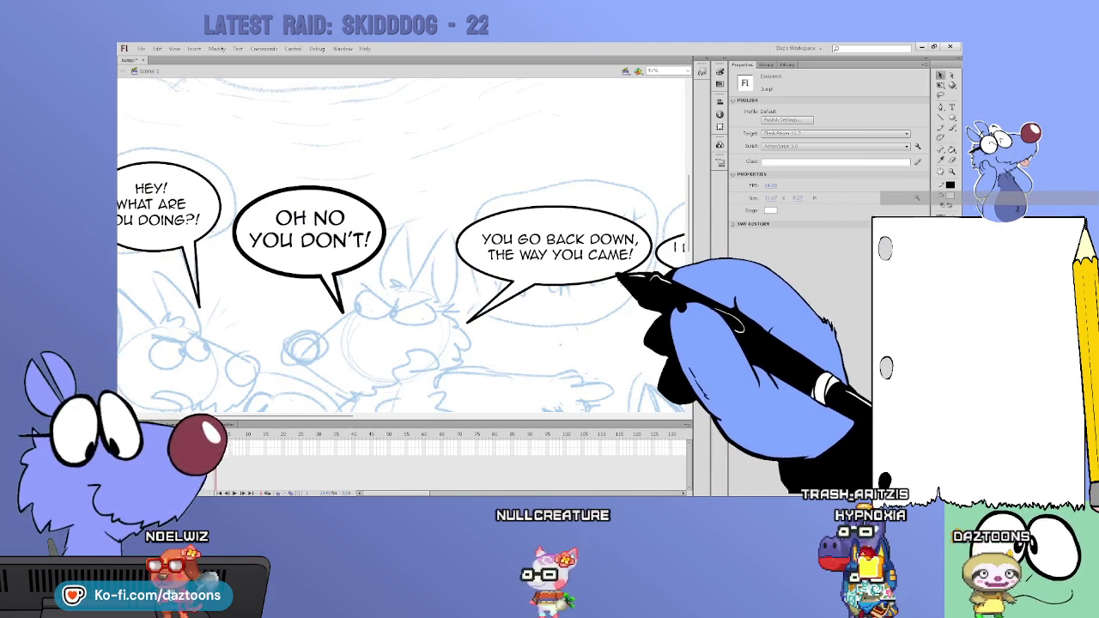
left_click(618, 276)
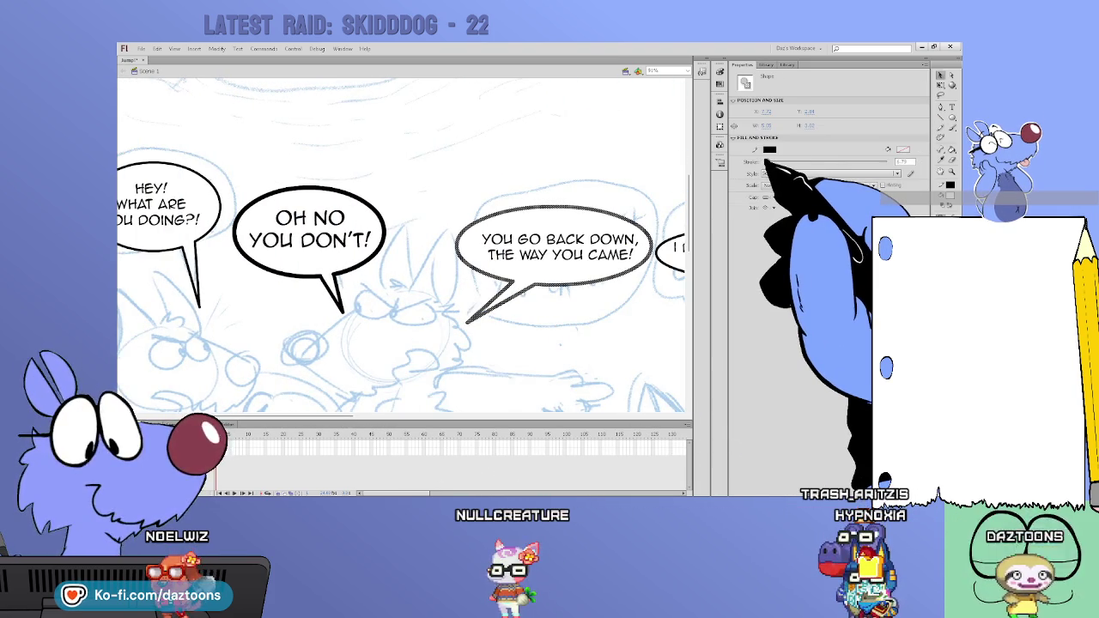
type("6")
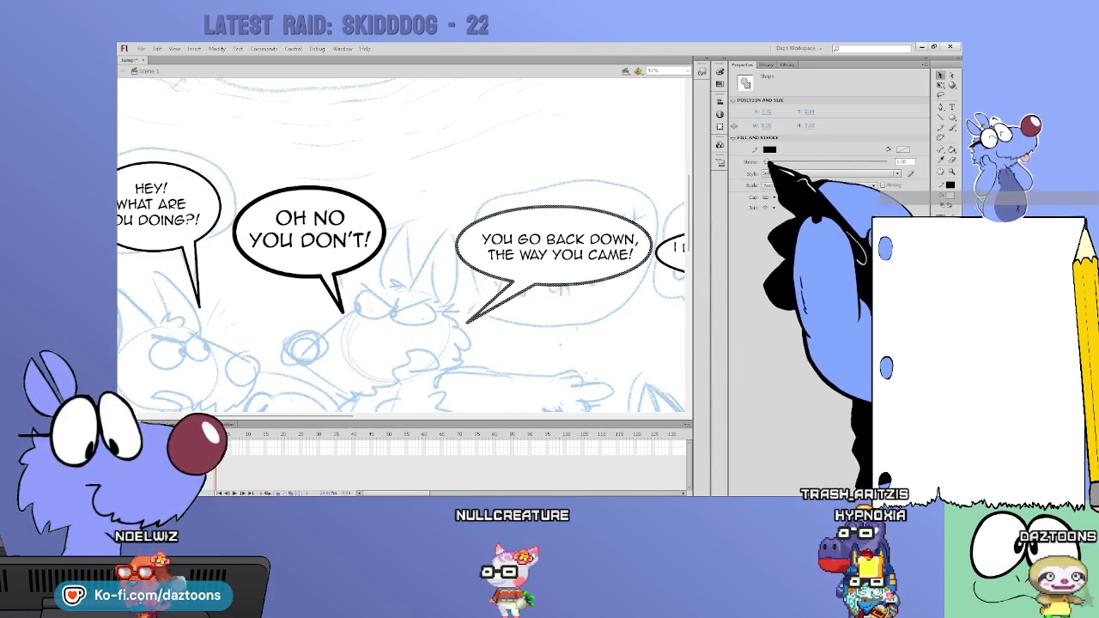
key("Escape")
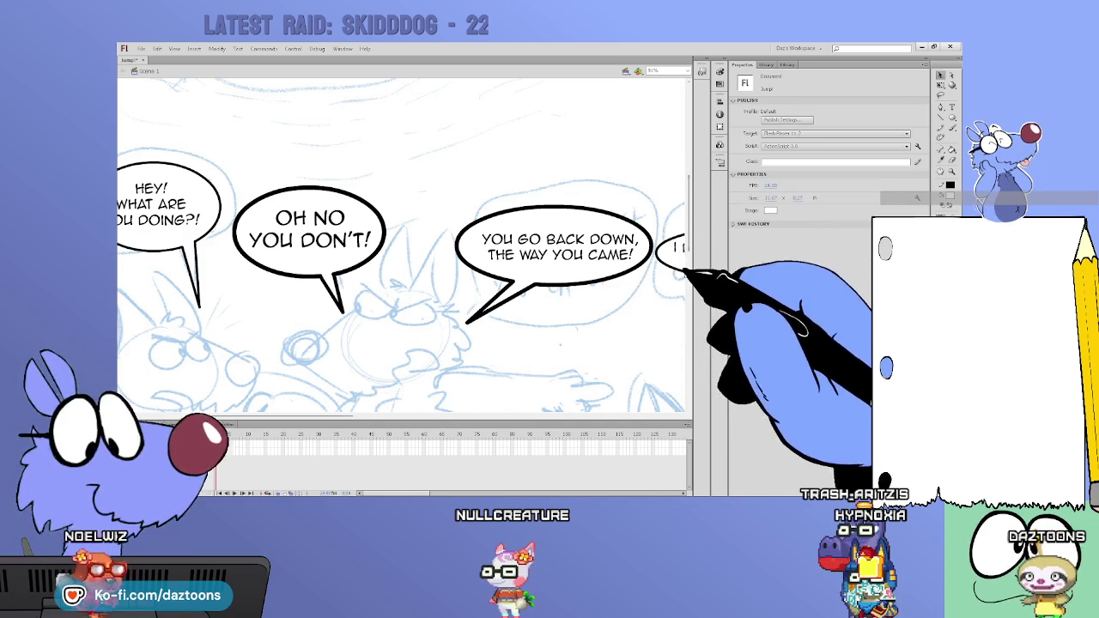
scroll(401, 245, "up", 2)
scroll(401, 245, "up", 5)
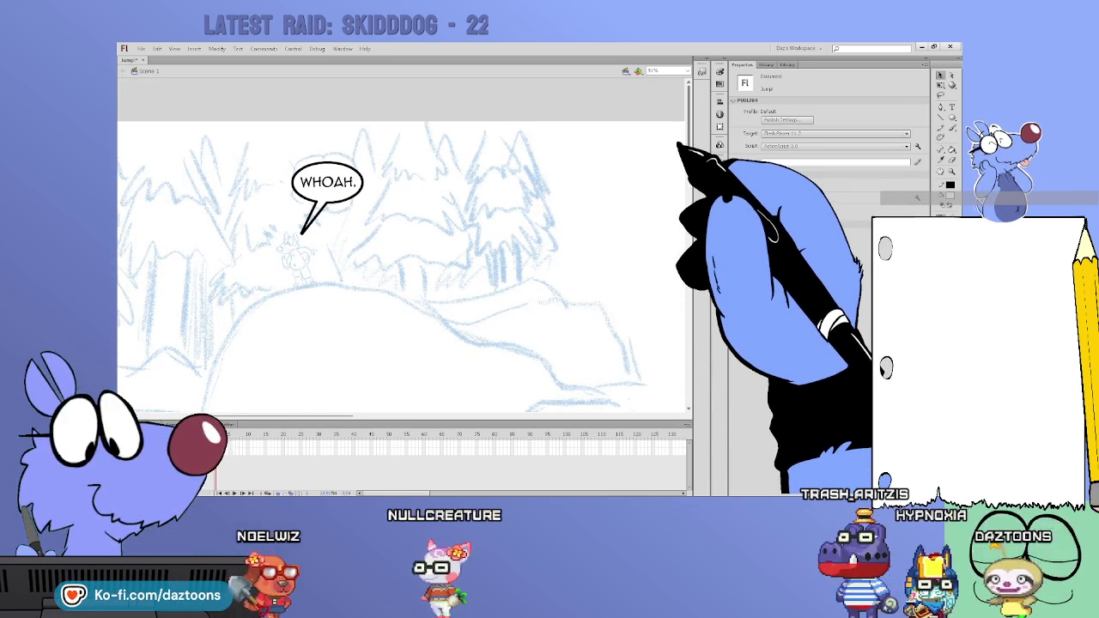
Step: Zoom out to the full comic page, close in on the SIKE!!! lettering, then back out
key("ctrl+minus")
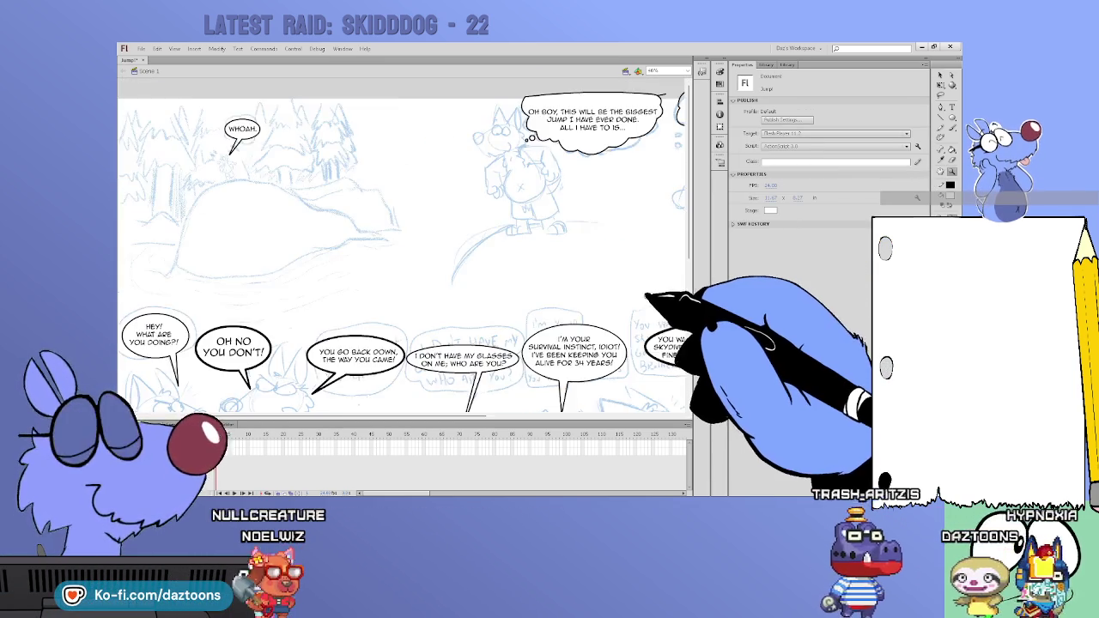
key("ctrl+minus")
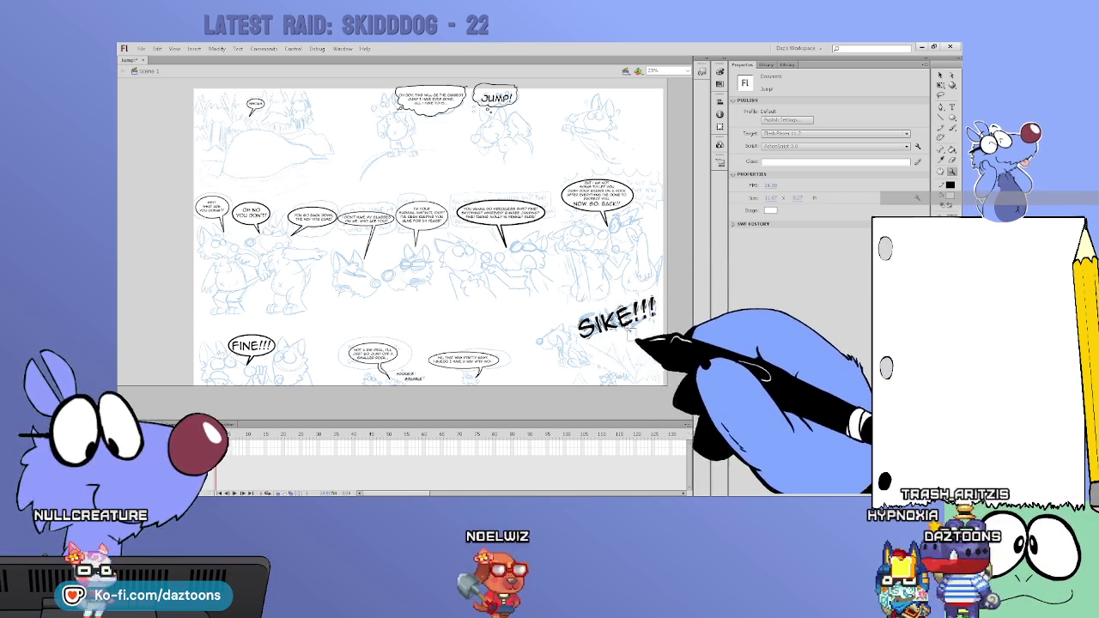
key("ctrl+1")
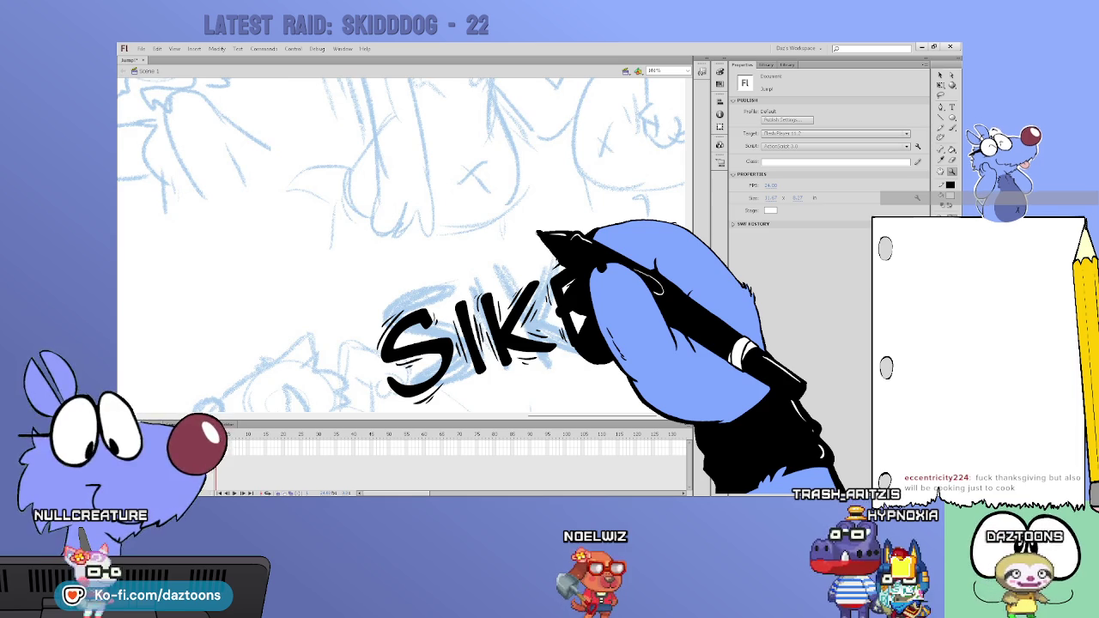
key("ctrl+minus")
key("ctrl+minus")
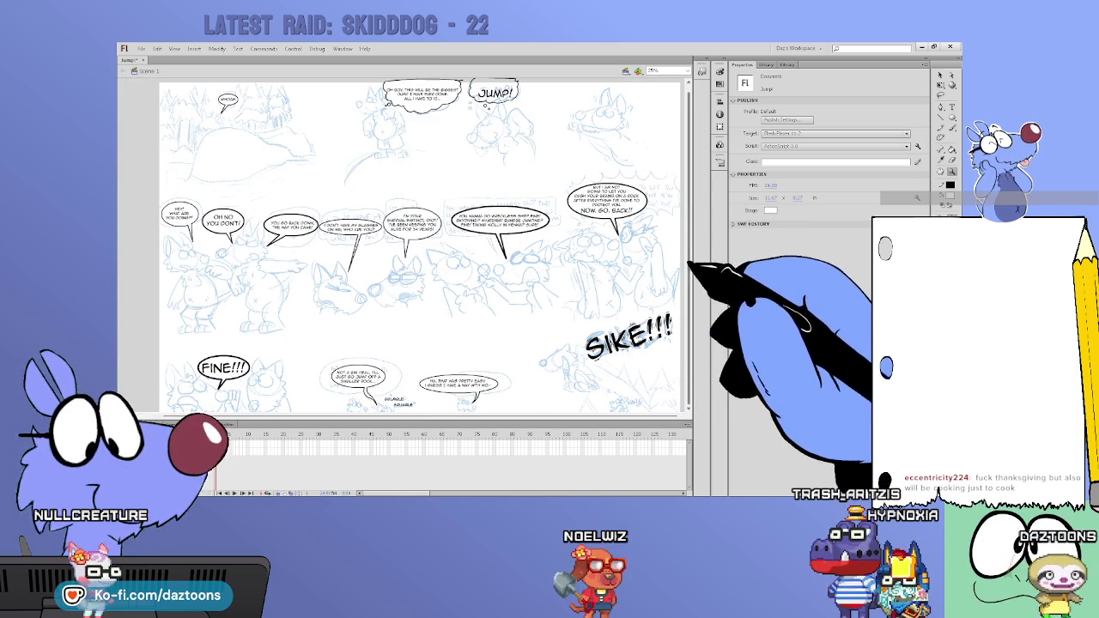
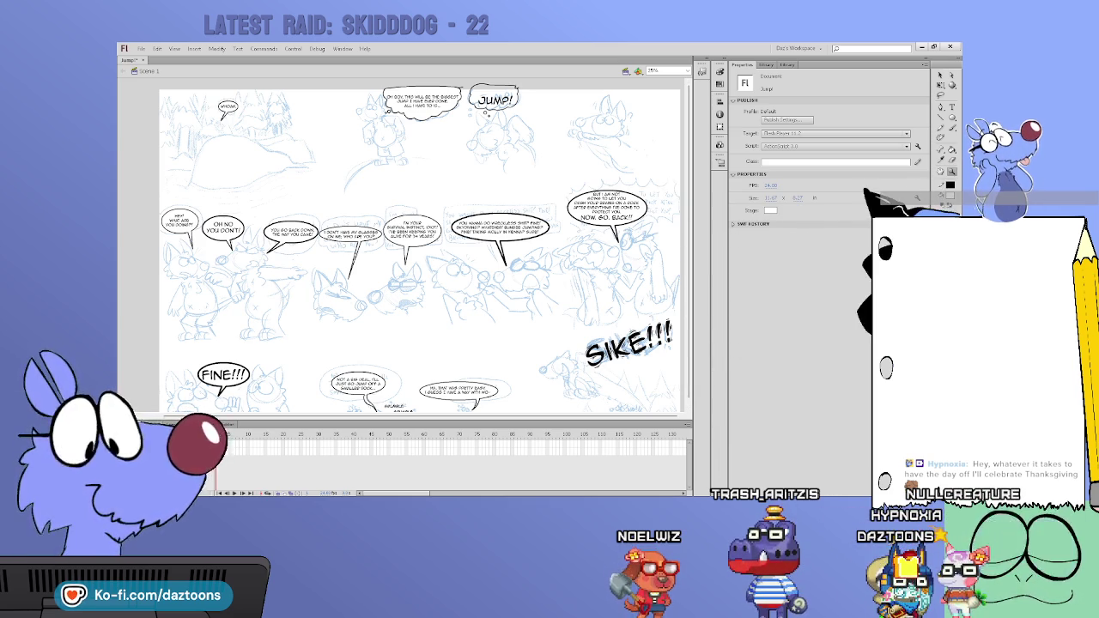
Step: Zoom in and out and scroll around the comic page, briefly picking the Paint Bucket
key("ctrl+equal")
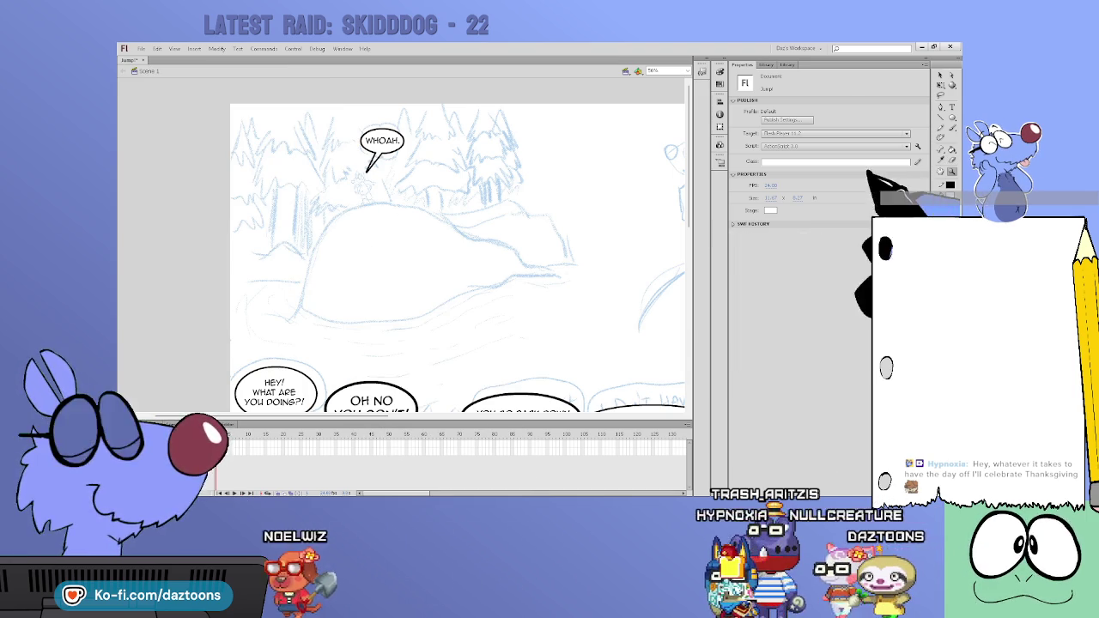
key("ctrl+minus")
scroll(433, 250, "down", 2)
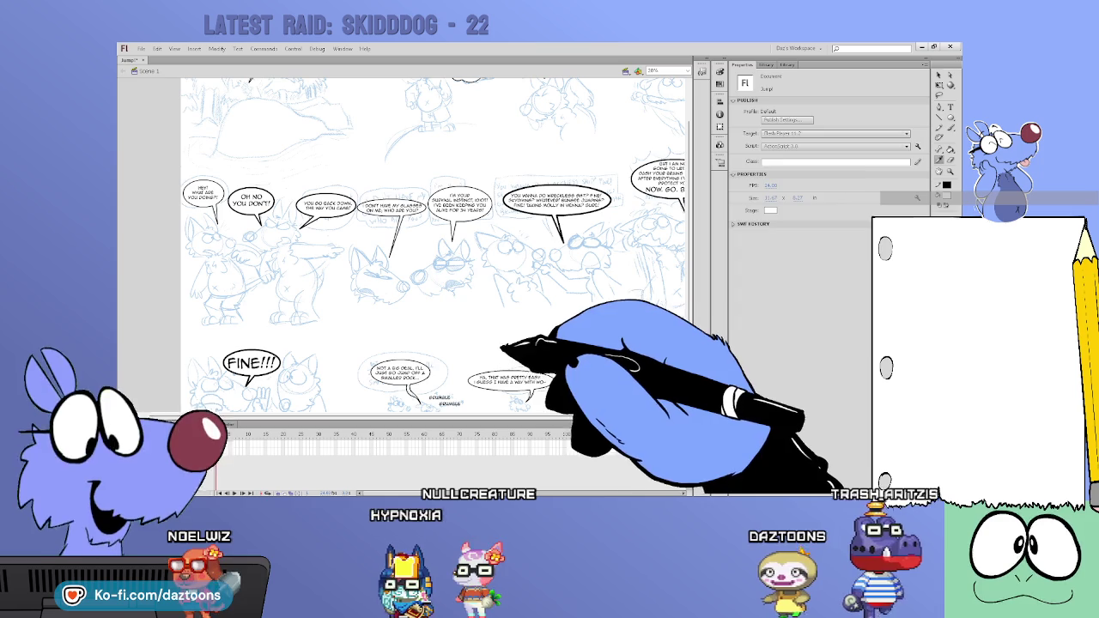
key("k")
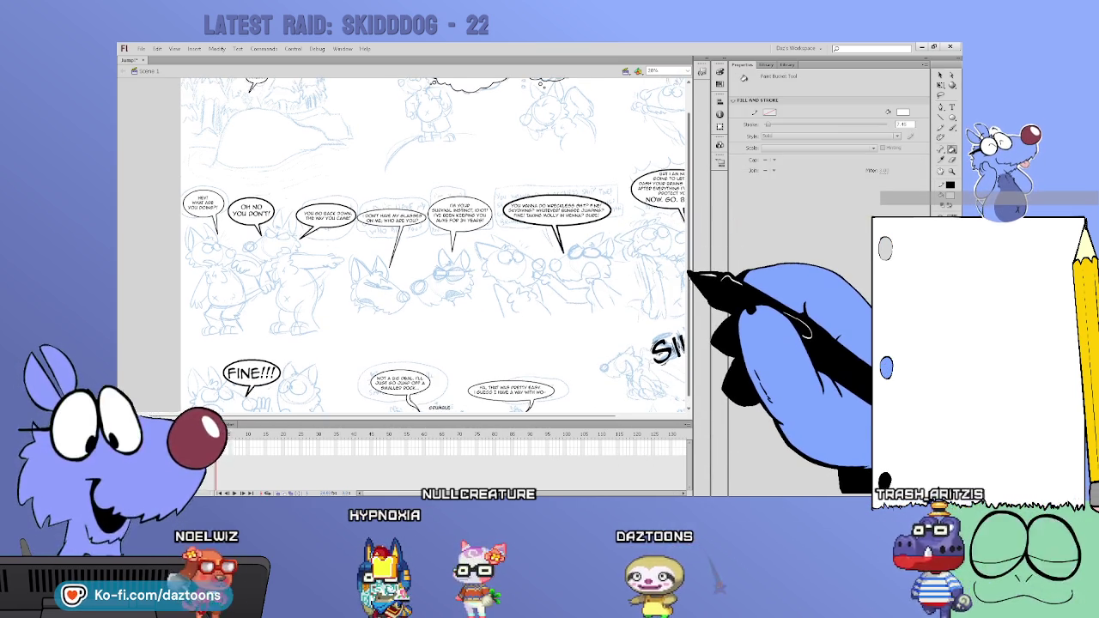
scroll(682, 249, "up", 2)
scroll(687, 227, "up", 1)
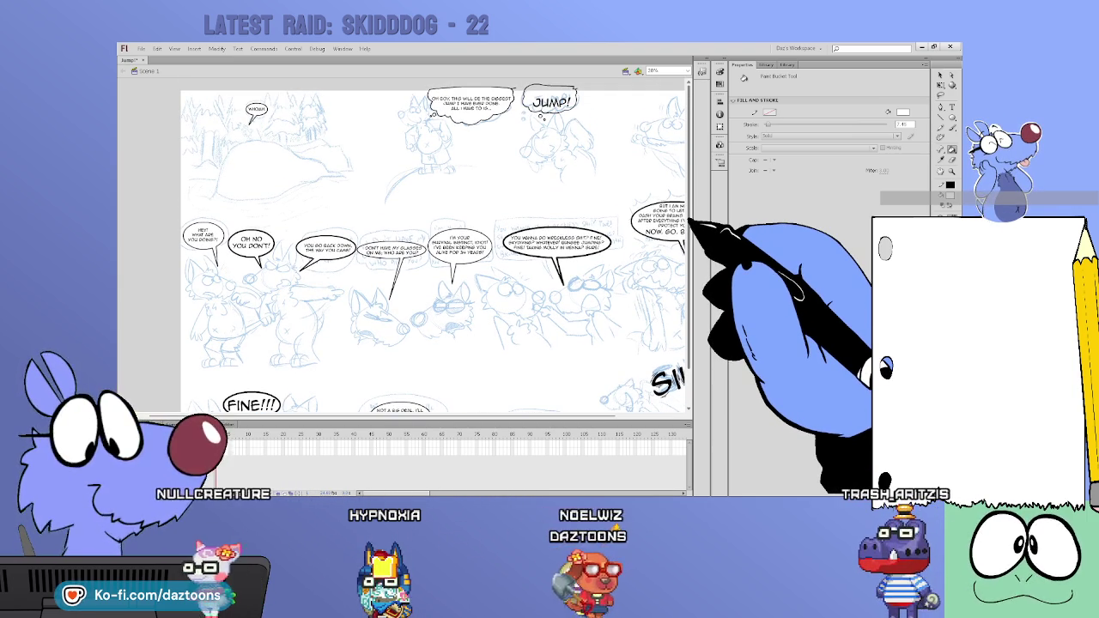
Step: Select the current frame and frame the top-left WHOAH panel at 76%
left_click(951, 171)
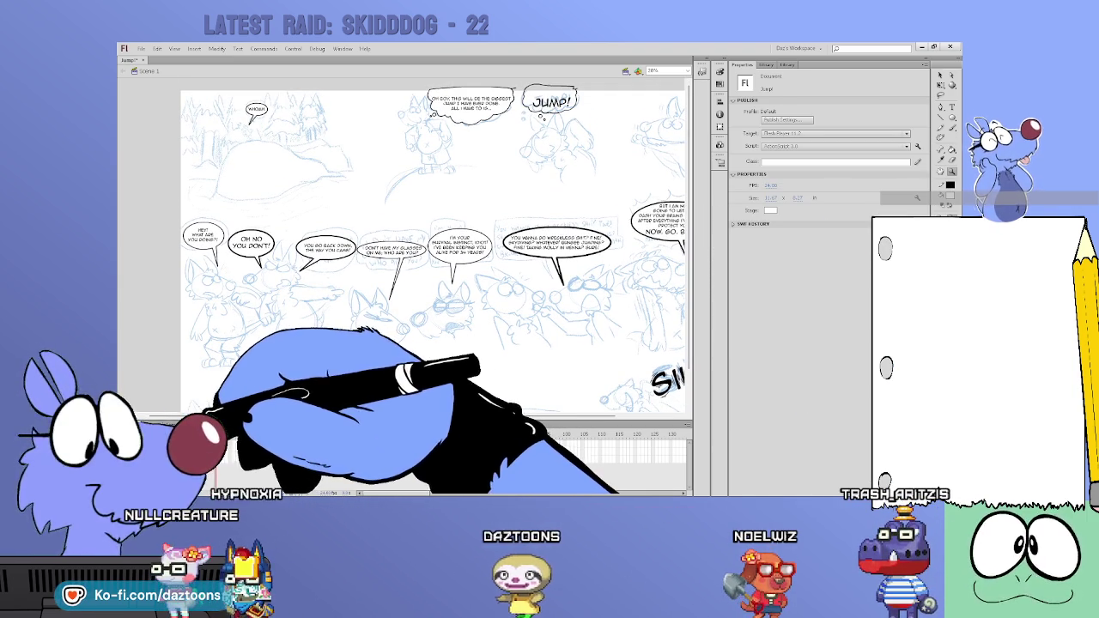
left_click(221, 440)
left_click_drag(642, 205, 249, 120)
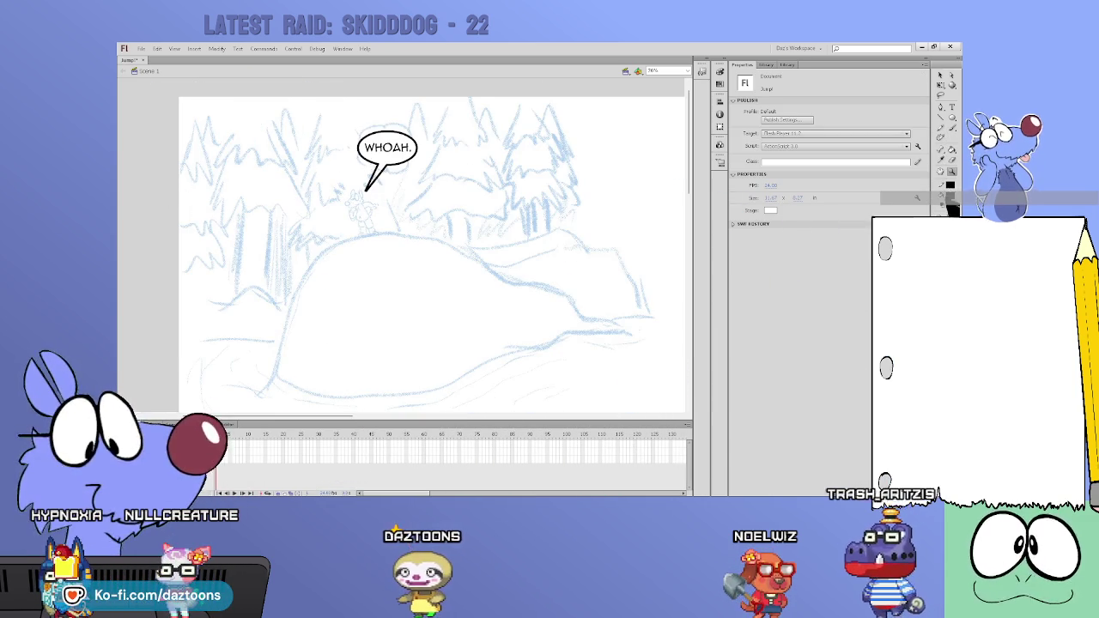
left_click(950, 126)
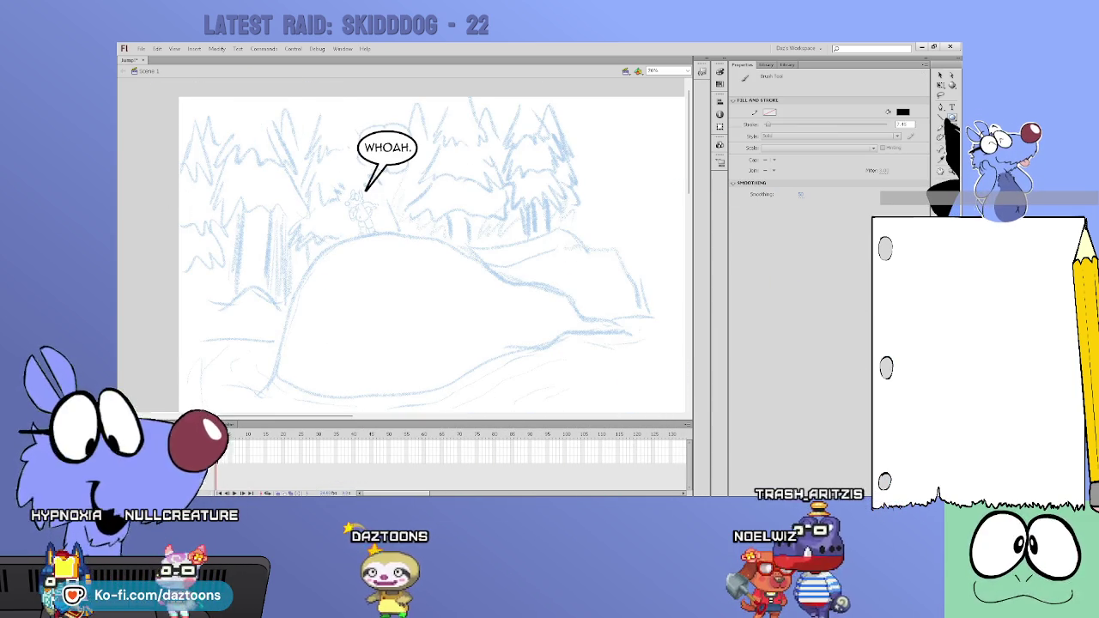
Step: At about 151% zoom, ink the hilltop character and the mound's top outline in black
key("ctrl+equal")
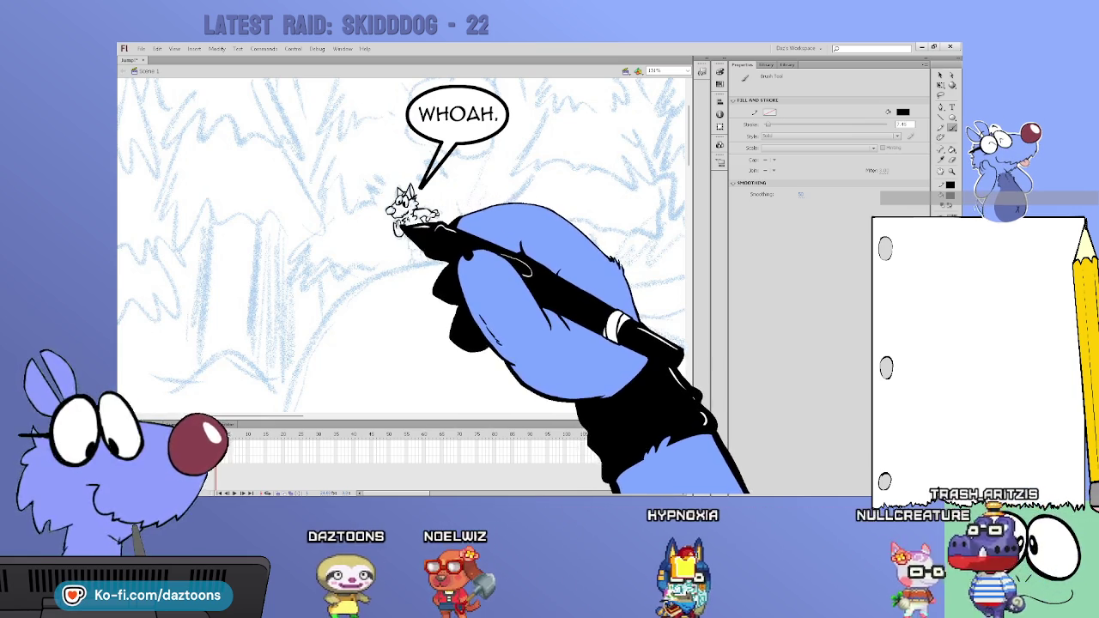
left_click_drag(423, 213, 439, 210)
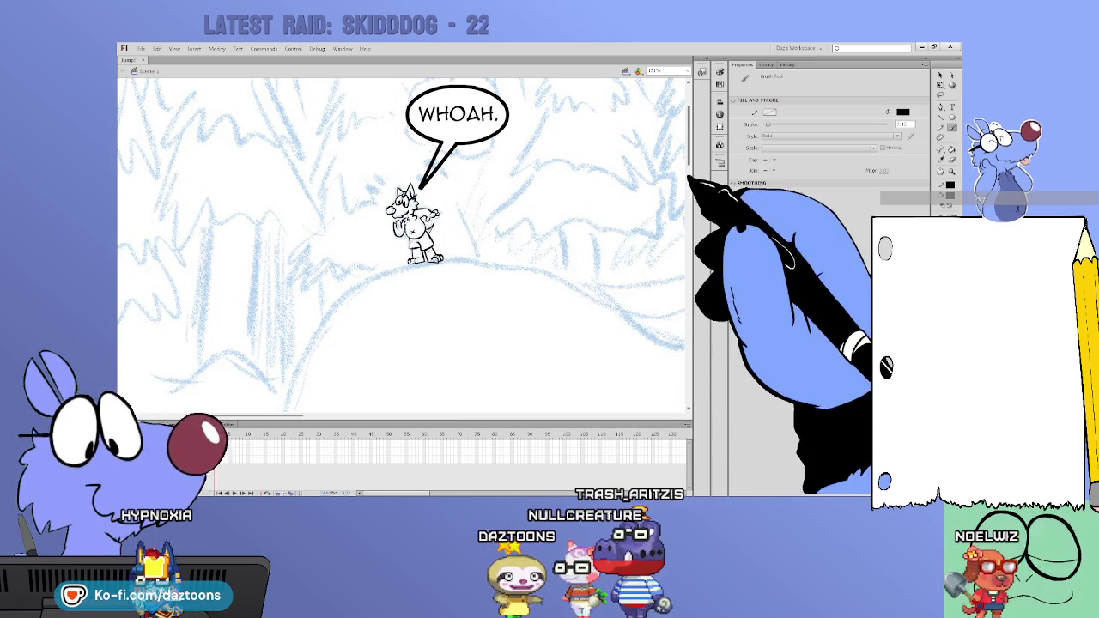
scroll(692, 163, "down", 1)
scroll(692, 163, "down", 5)
scroll(679, 176, "down", 3)
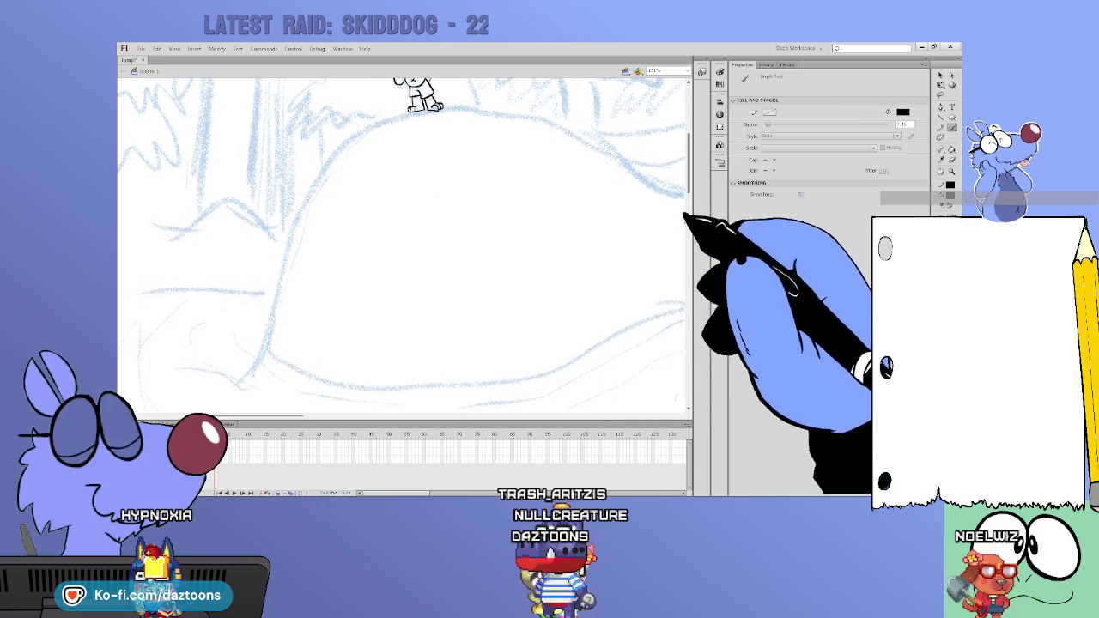
mouse_move(663, 187)
left_mouse_down()
mouse_move(443, 105)
mouse_move(397, 111)
mouse_move(283, 228)
mouse_move(262, 358)
mouse_move(353, 387)
mouse_move(435, 380)
left_mouse_up()
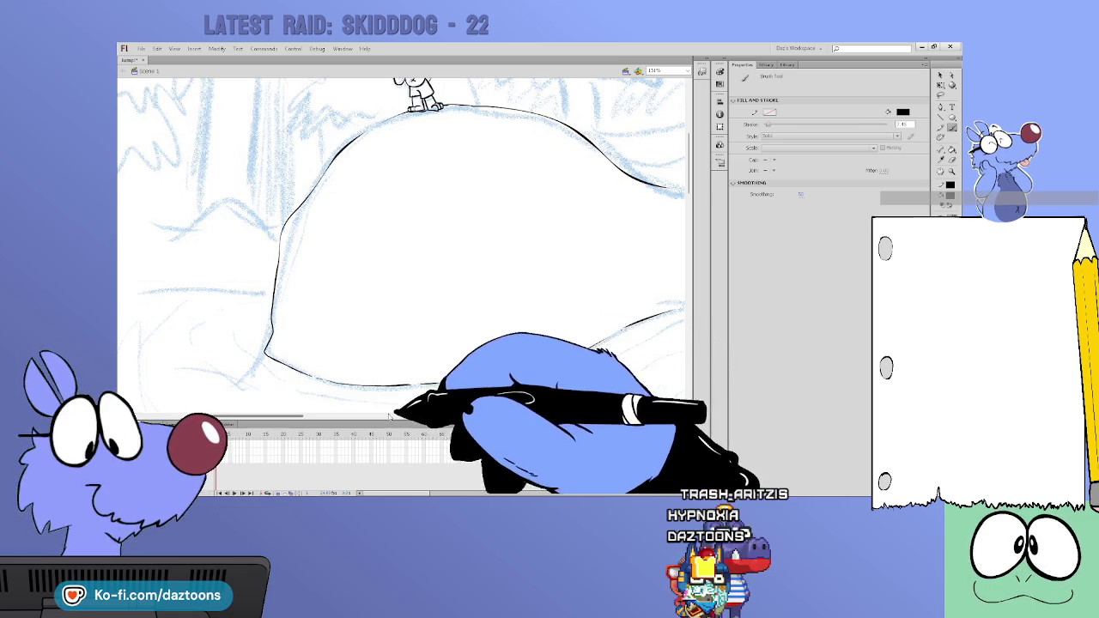
Step: Ink the lower slope's outline and the slope running down from the mound
scroll(296, 415, "right", 5)
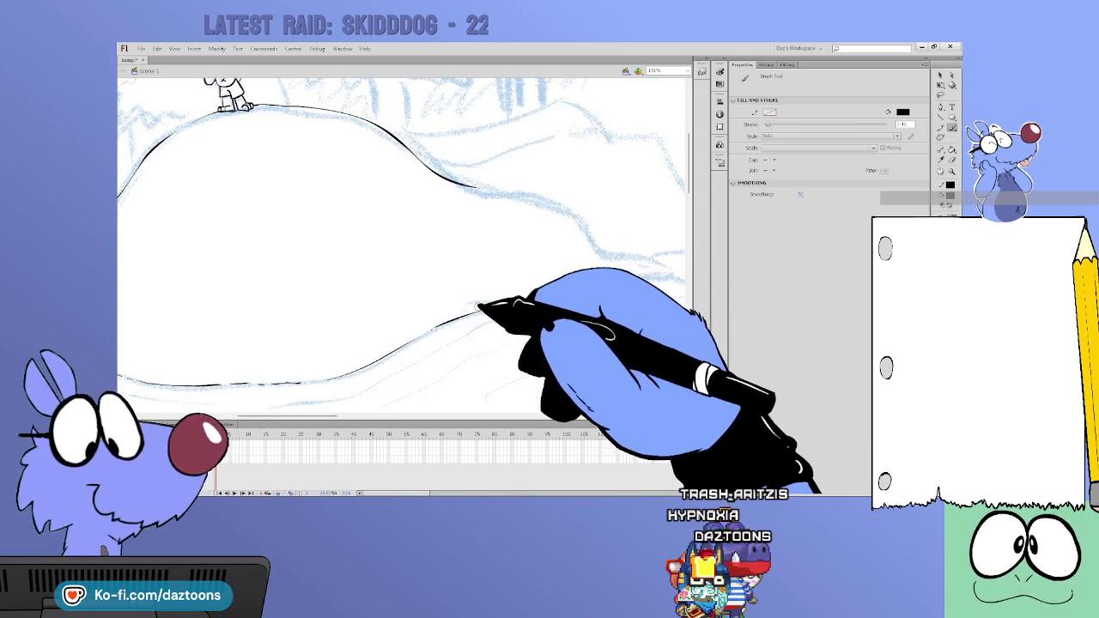
left_click_drag(529, 305, 659, 277)
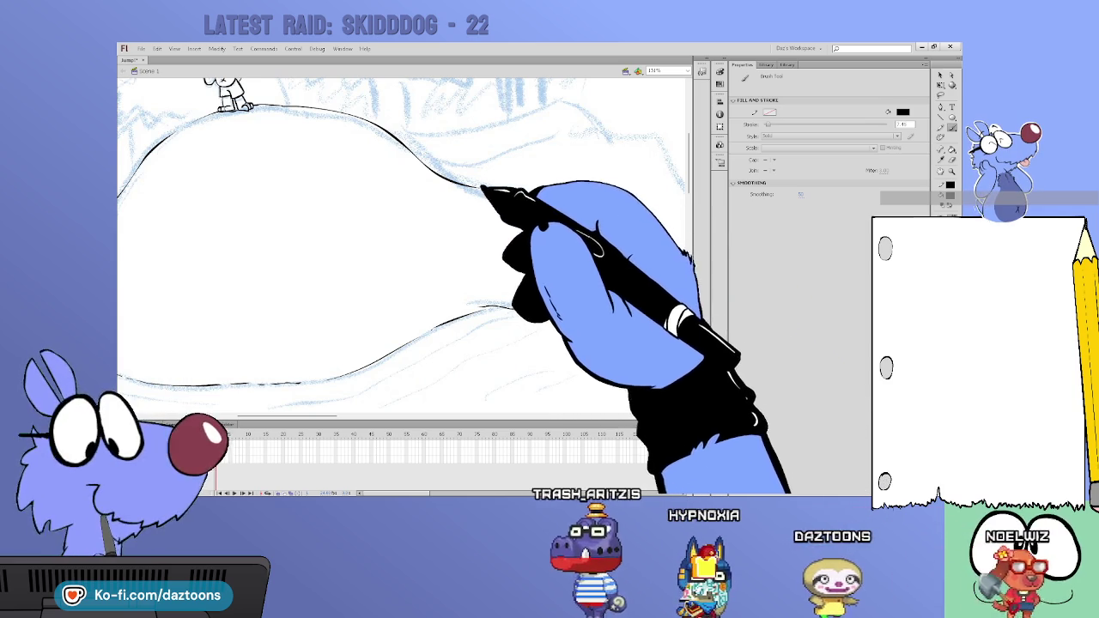
left_click_drag(415, 174, 605, 256)
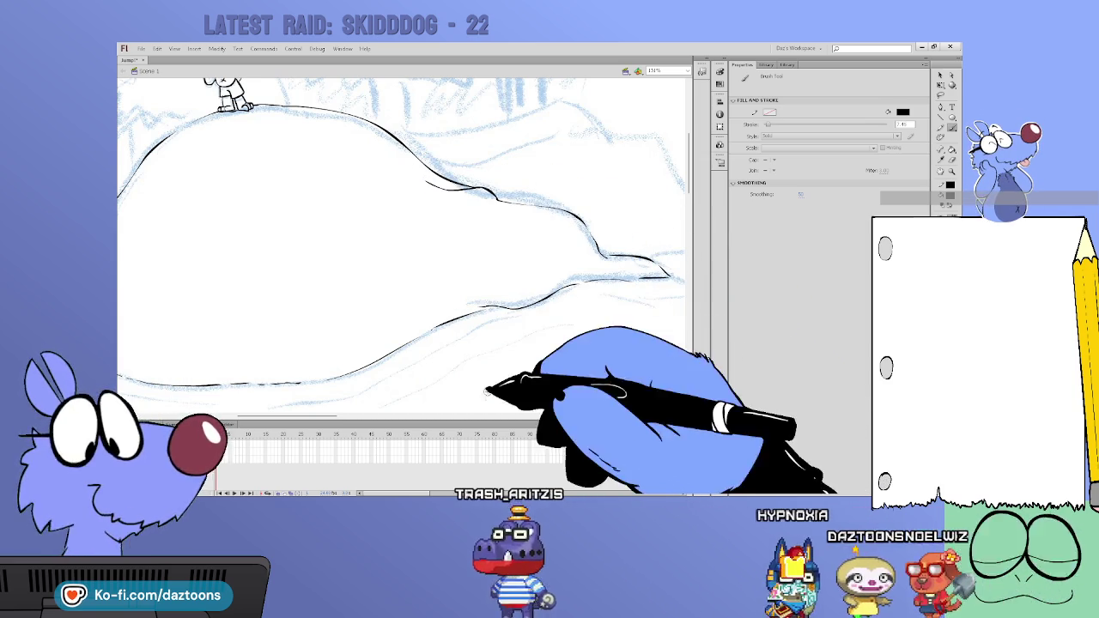
left_click_drag(249, 395, 363, 386)
mouse_move(253, 249)
left_mouse_down()
mouse_move(455, 268)
mouse_move(477, 311)
left_mouse_up()
Step: Add black contour marks inside the snowy mound and ink the lower snowbanks on the left
left_click_drag(511, 198, 522, 216)
left_click_drag(515, 354, 657, 302)
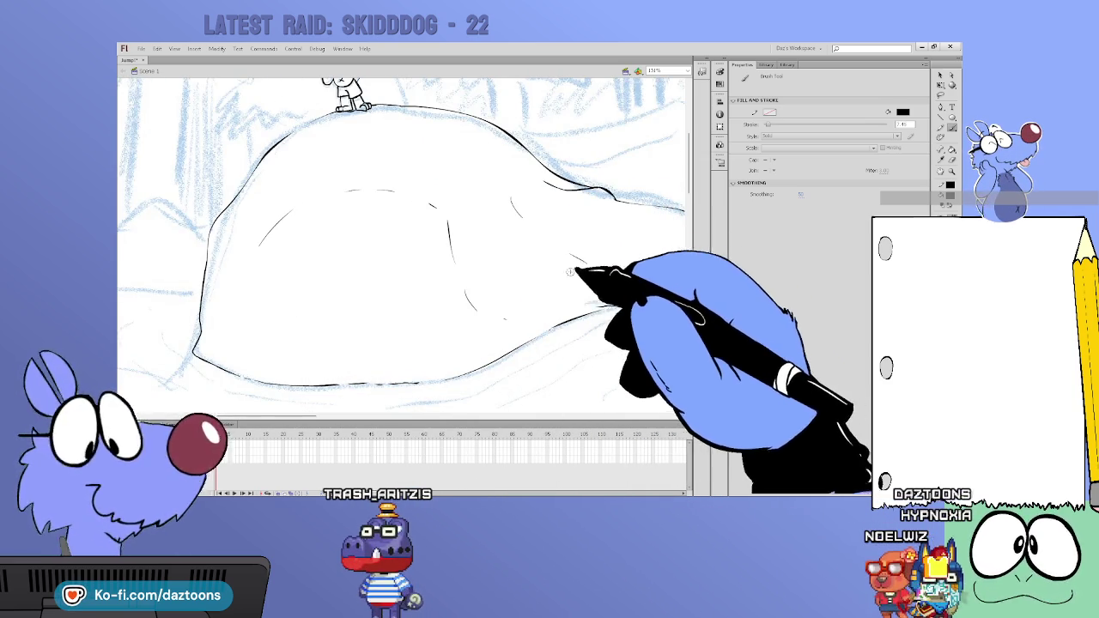
left_click_drag(565, 257, 606, 276)
left_click_drag(120, 412, 301, 419)
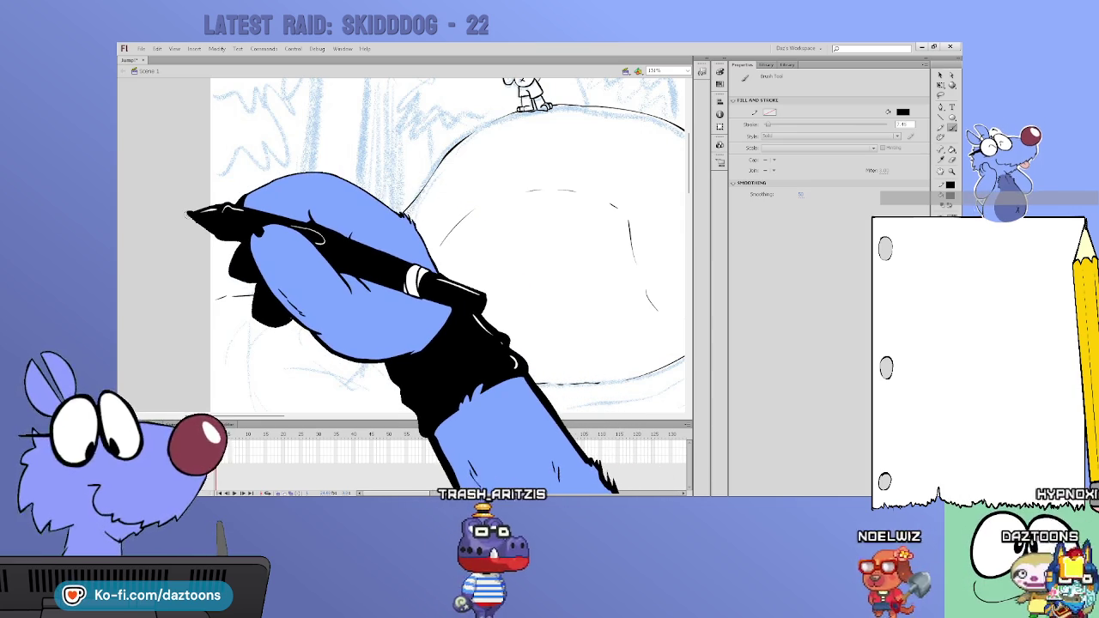
scroll(449, 244, "up", 3)
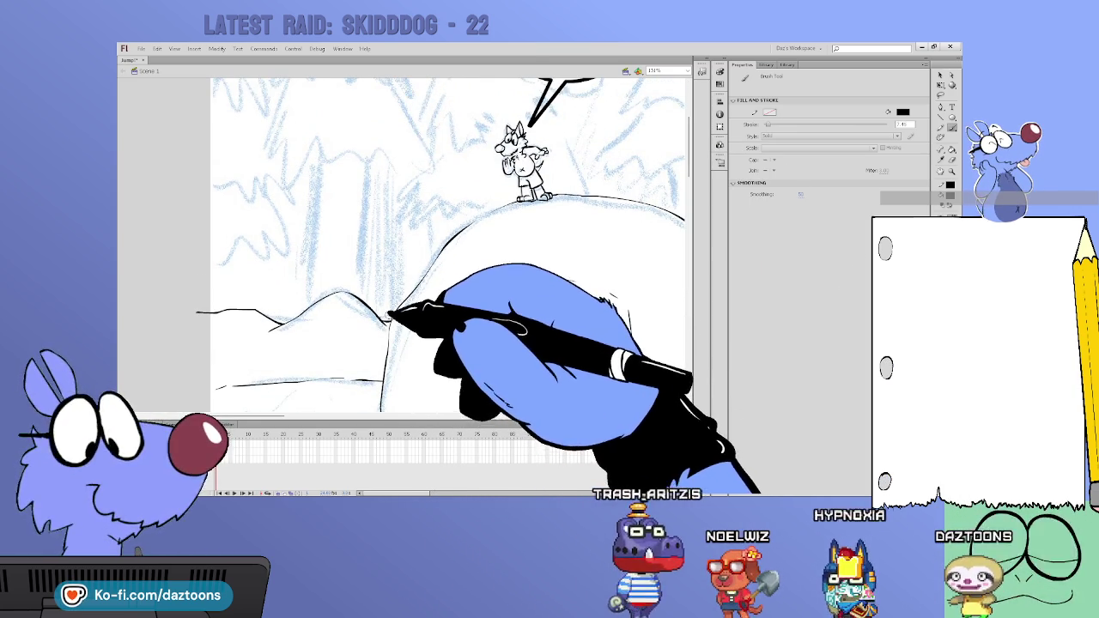
scroll(448, 245, "up", 3)
scroll(448, 245, "up", 2)
scroll(448, 245, "up", 1)
scroll(448, 244, "down", 3)
scroll(448, 245, "up", 1)
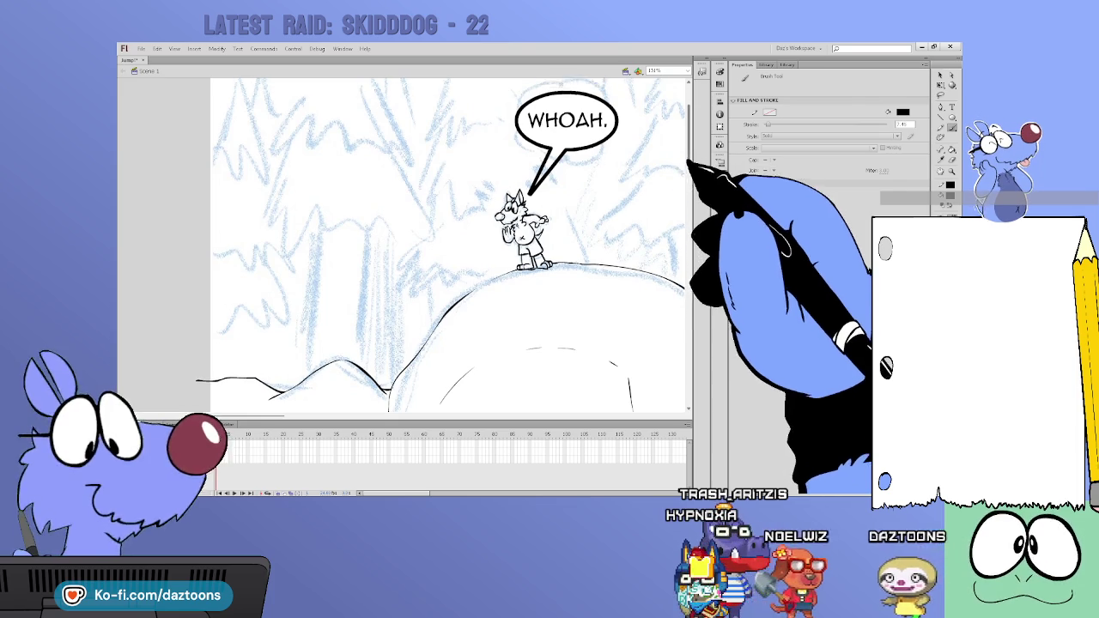
scroll(449, 245, "up", 2)
scroll(448, 244, "up", 2)
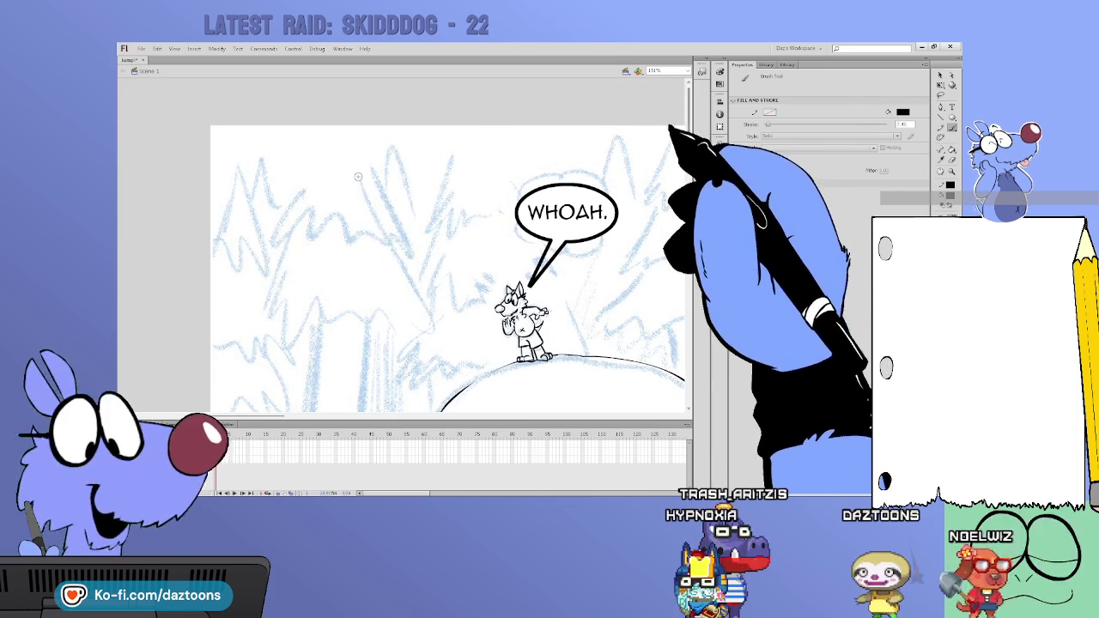
Step: Ink the tall pine's top, jagged branch edges and both sides in black
mouse_move(308, 125)
left_mouse_down()
mouse_move(299, 155)
mouse_move(367, 159)
mouse_move(368, 112)
left_mouse_up()
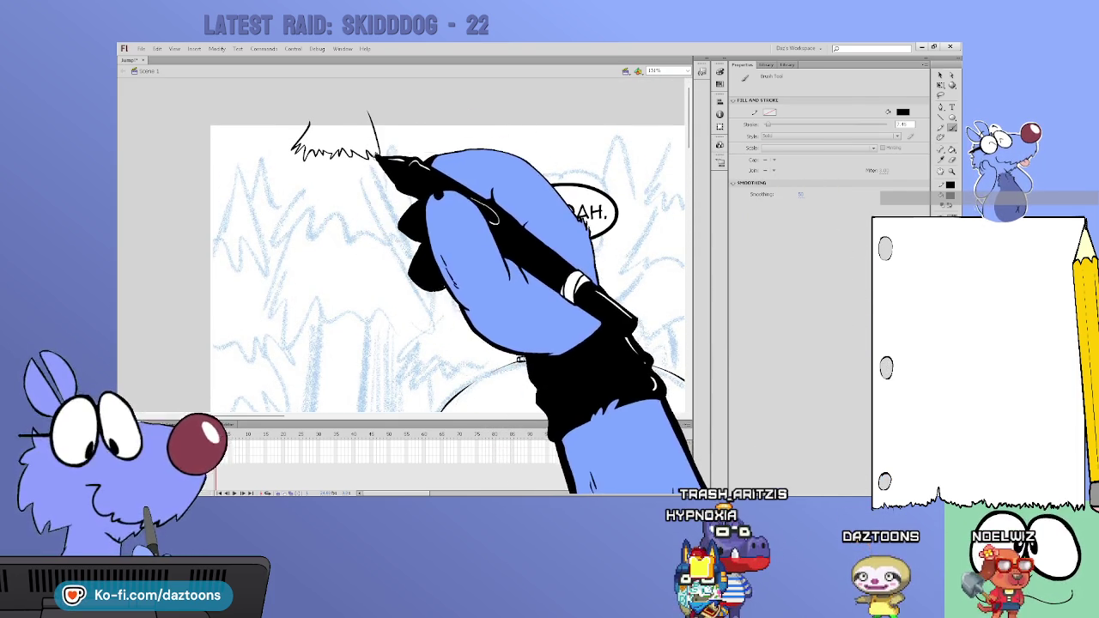
left_click_drag(380, 163, 409, 222)
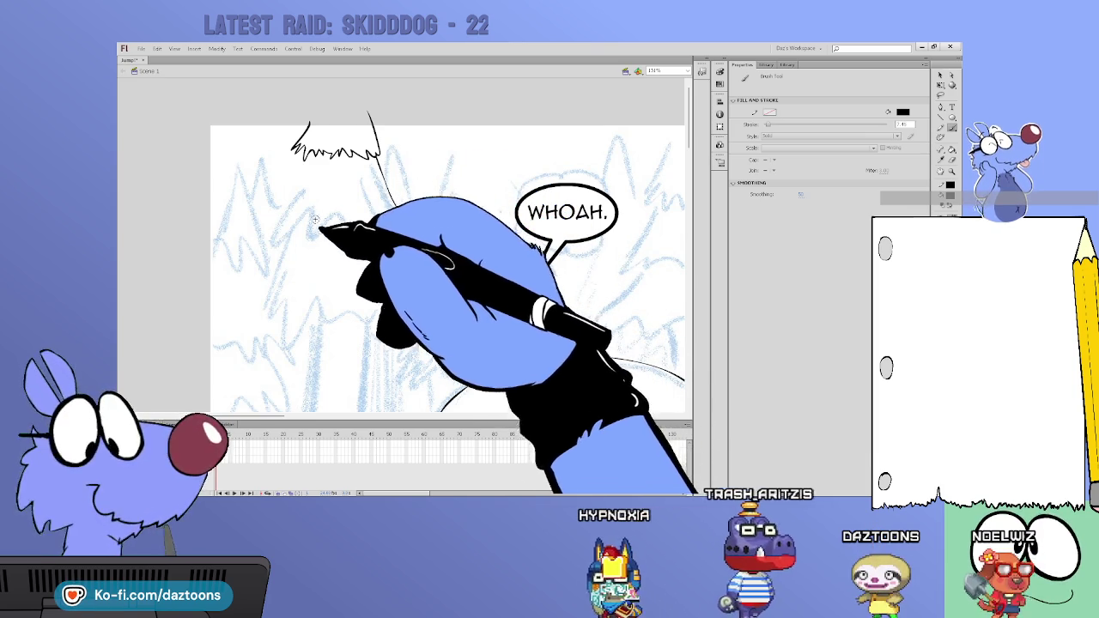
mouse_move(307, 124)
left_mouse_down()
mouse_move(256, 223)
mouse_move(299, 237)
left_mouse_up()
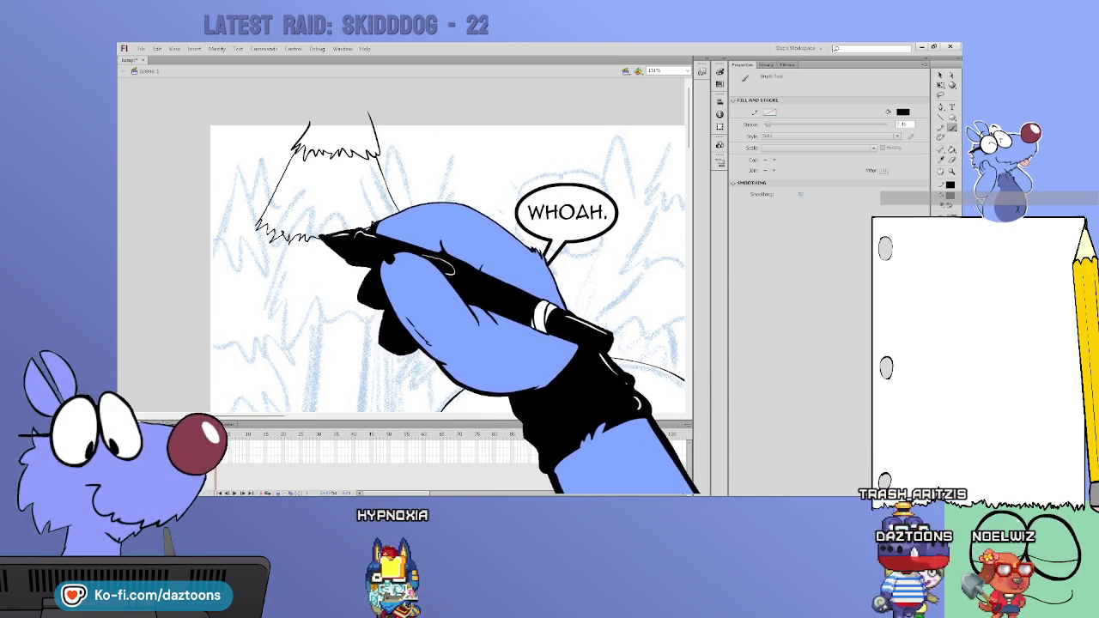
left_click_drag(256, 221, 240, 293)
left_click_drag(399, 228, 422, 297)
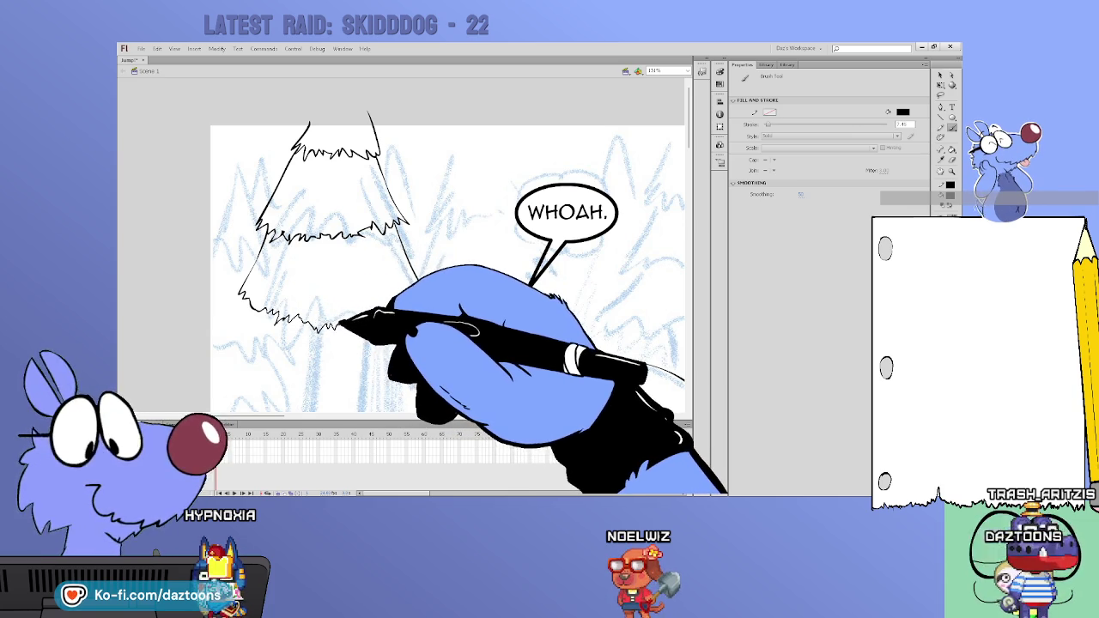
Step: Ink both sides of the pine's trunk and touch up its upper left edge
scroll(691, 176, "down", 3)
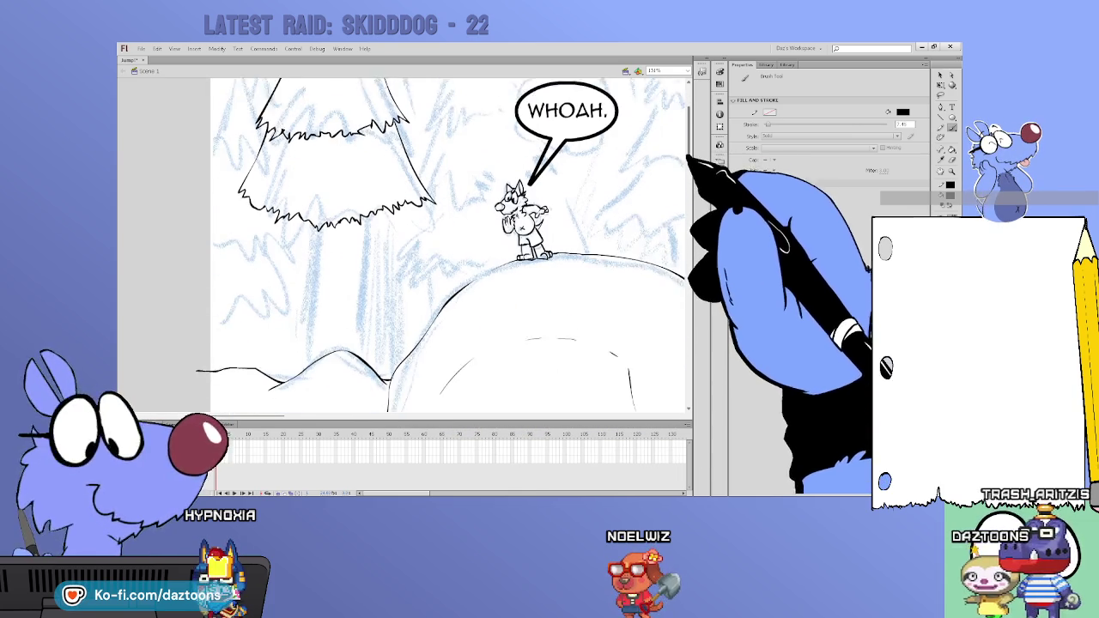
scroll(678, 168, "down", 2)
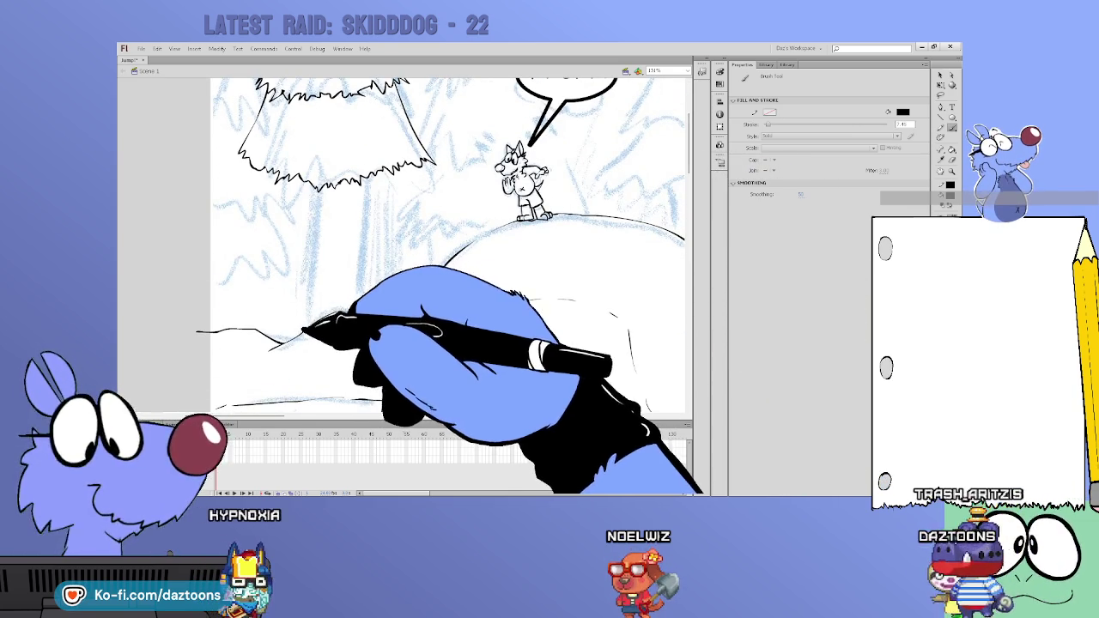
left_click_drag(302, 188, 303, 329)
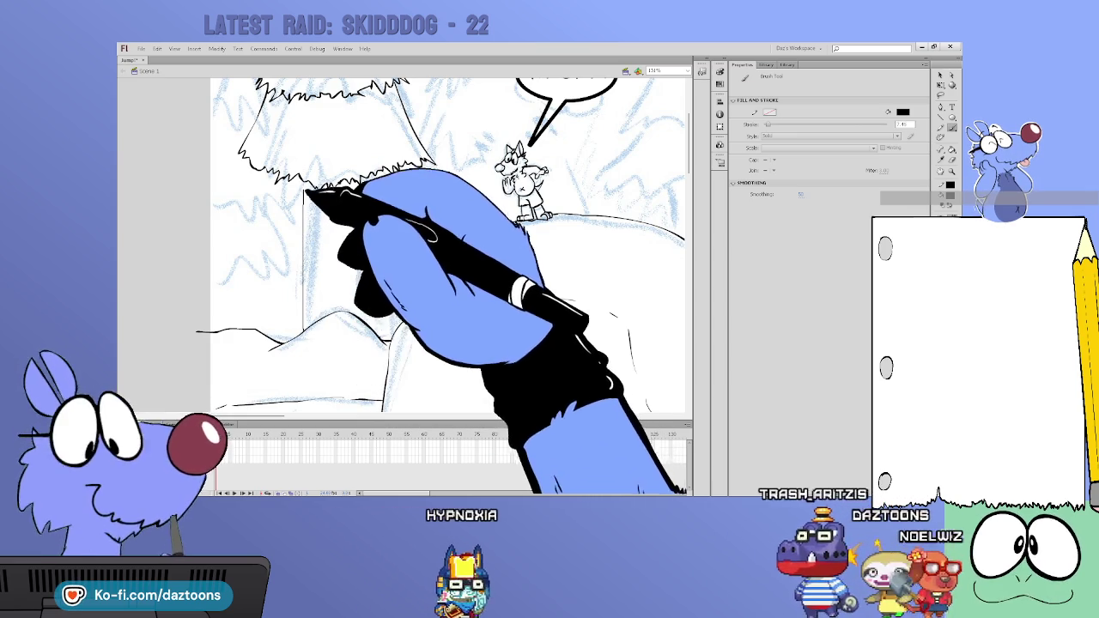
left_click_drag(353, 187, 353, 314)
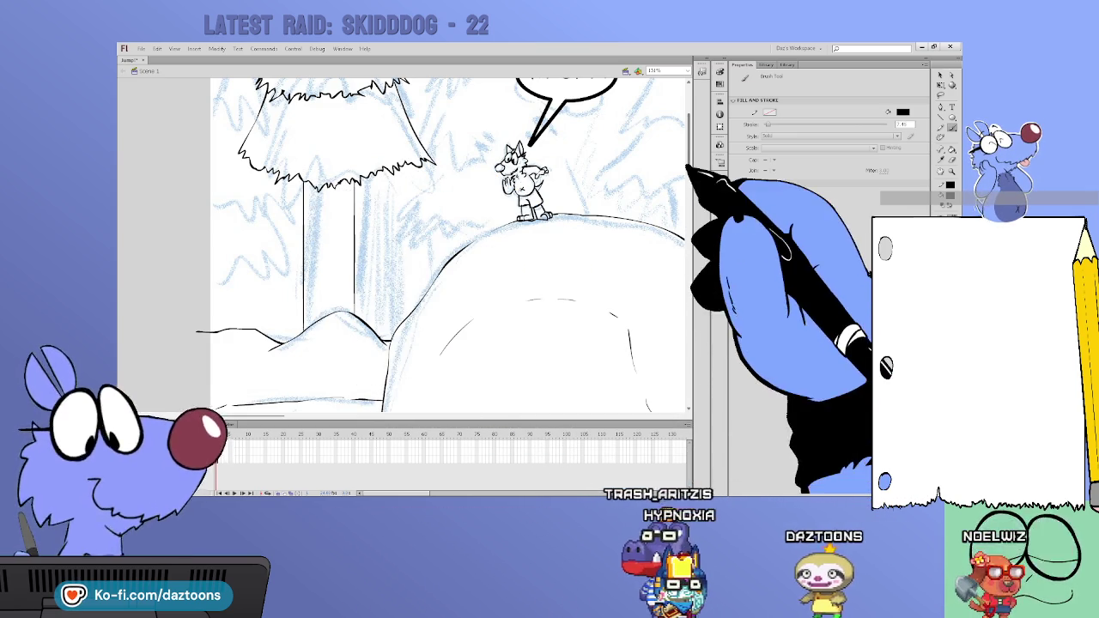
scroll(687, 168, "up", 3)
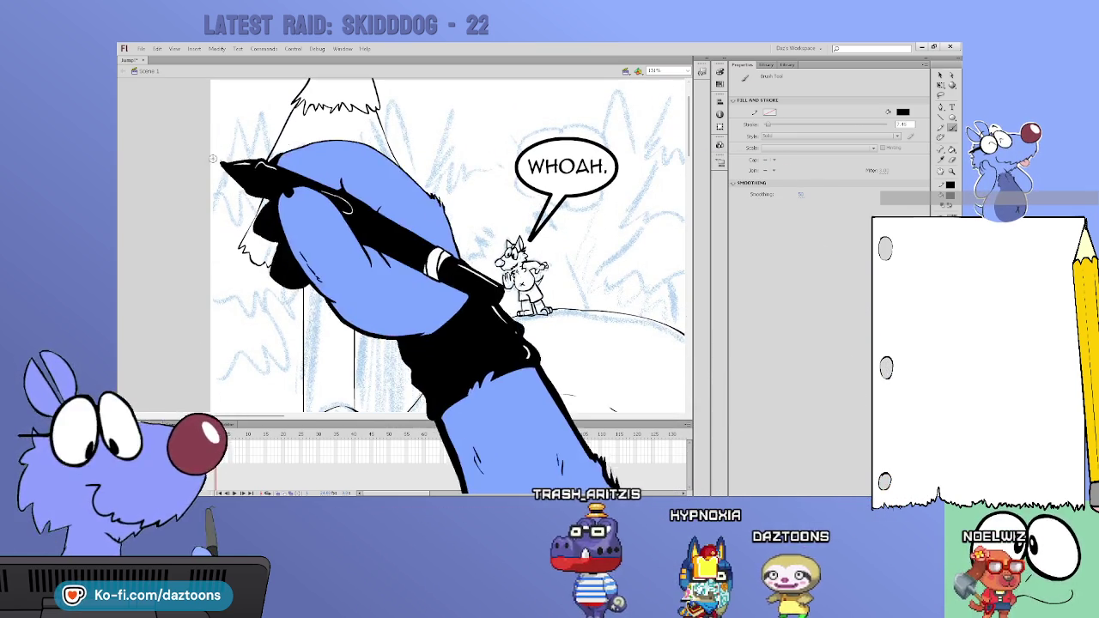
left_click_drag(236, 110, 210, 167)
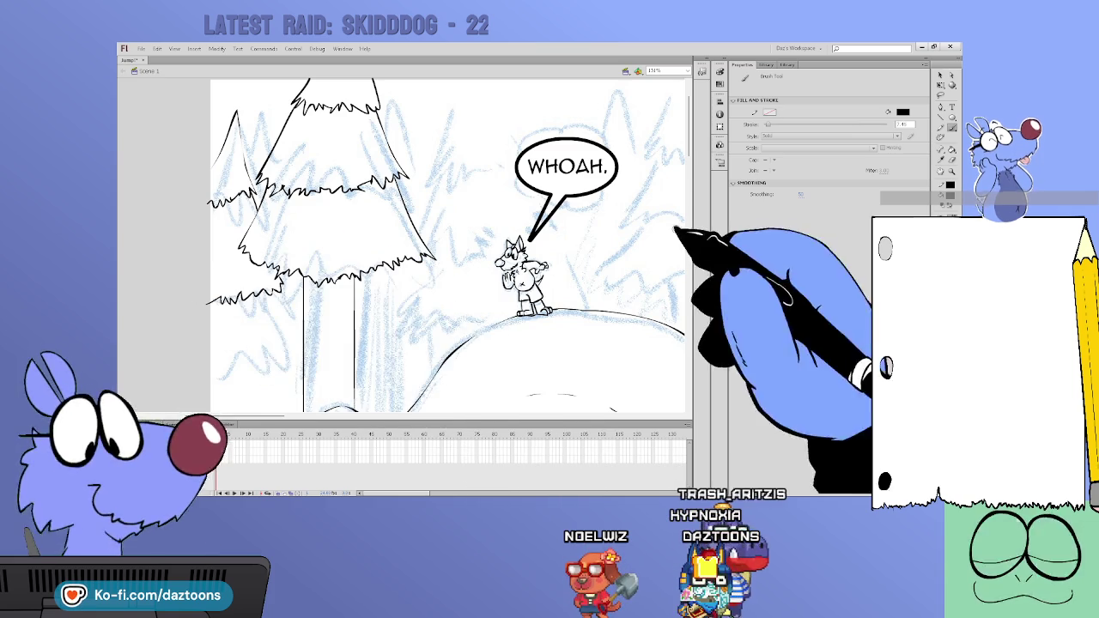
scroll(446, 249, "down", 3)
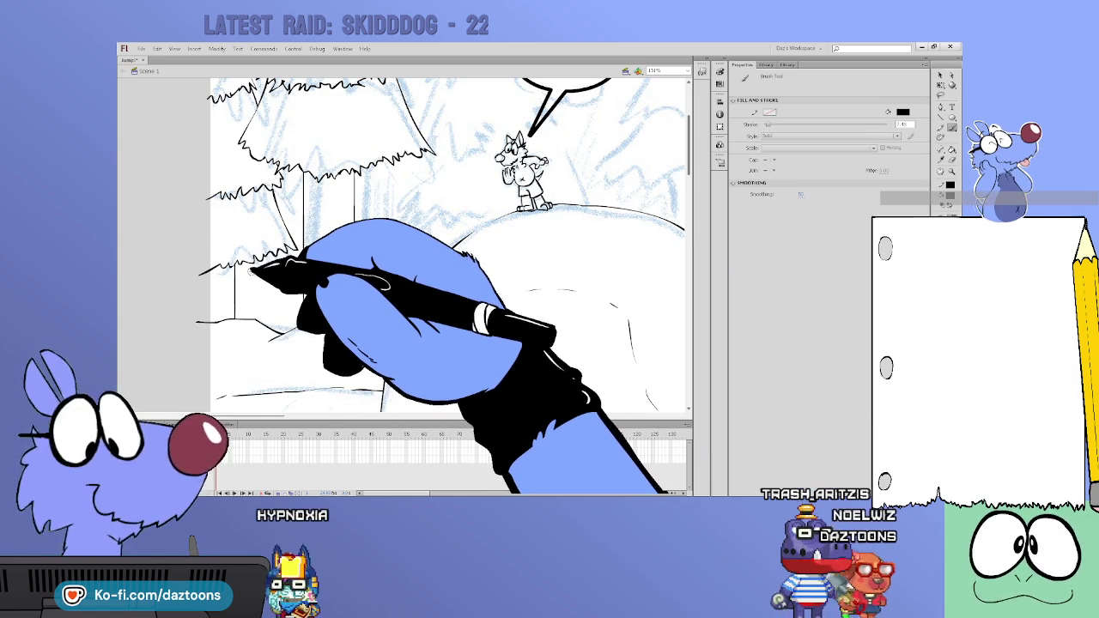
Step: Ink the right edge and peak of the smaller pine behind the character
scroll(653, 172, "up", 5)
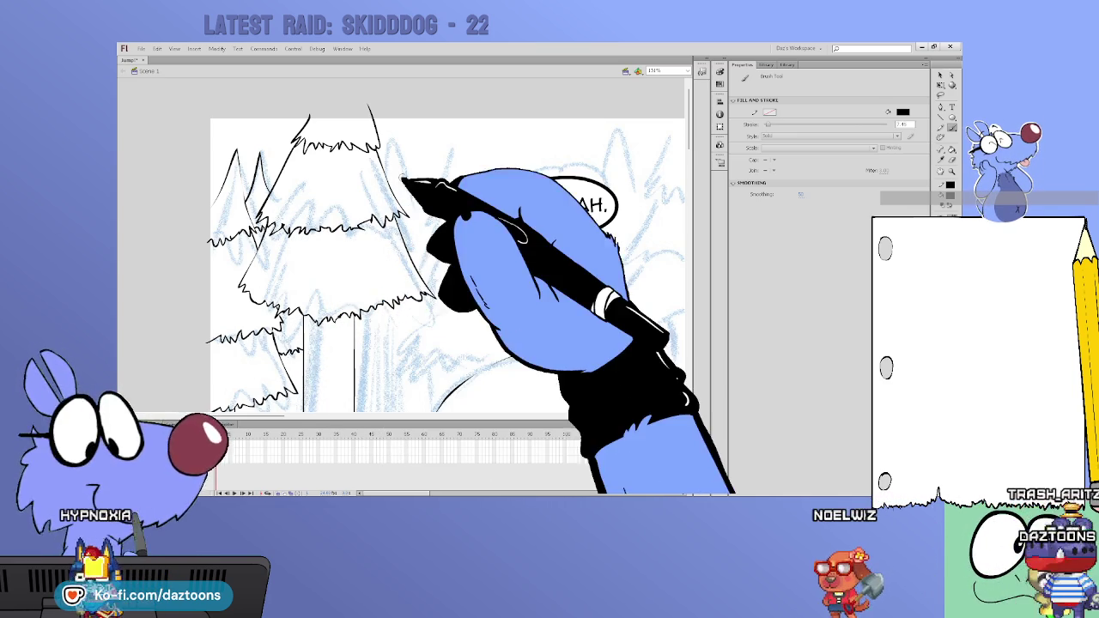
left_click_drag(400, 148, 421, 214)
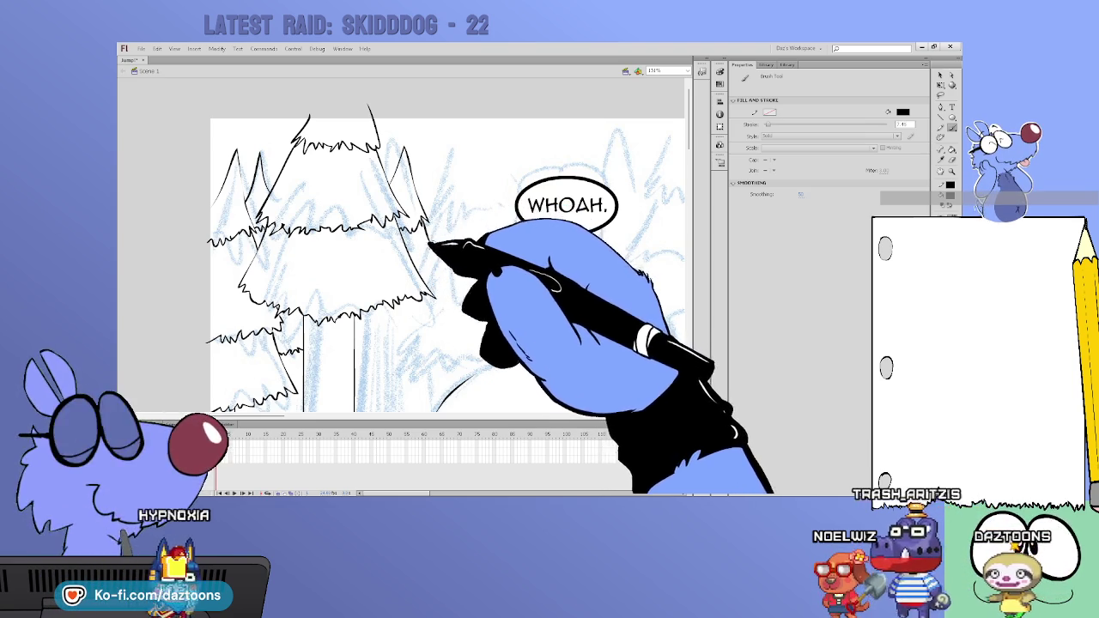
mouse_move(430, 213)
left_mouse_down()
mouse_move(477, 139)
mouse_move(503, 208)
left_mouse_up()
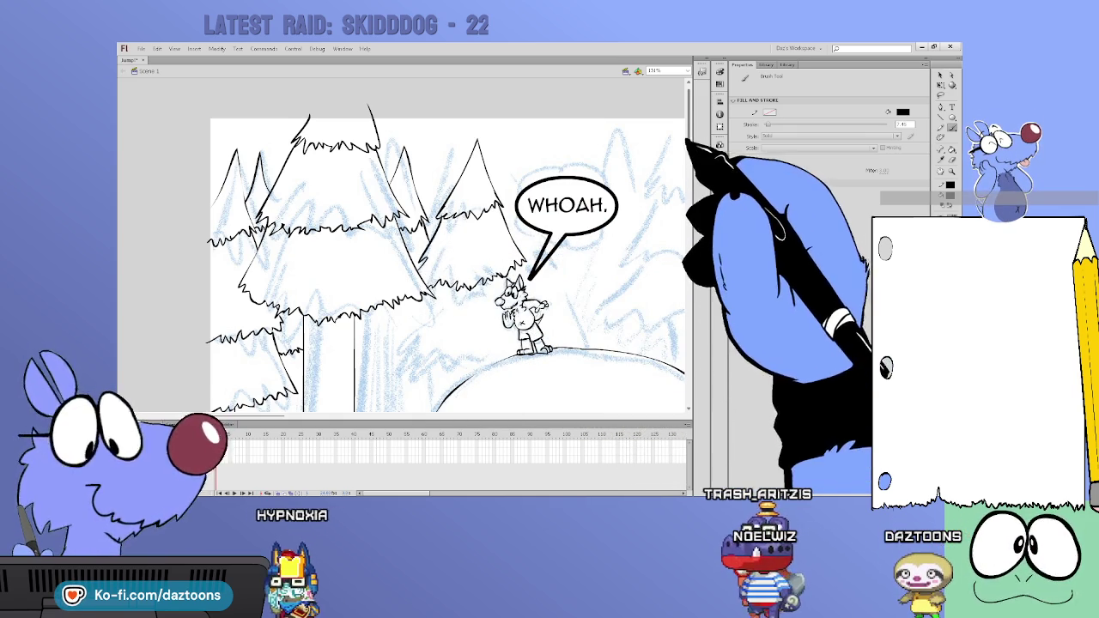
scroll(679, 188, "down", 3)
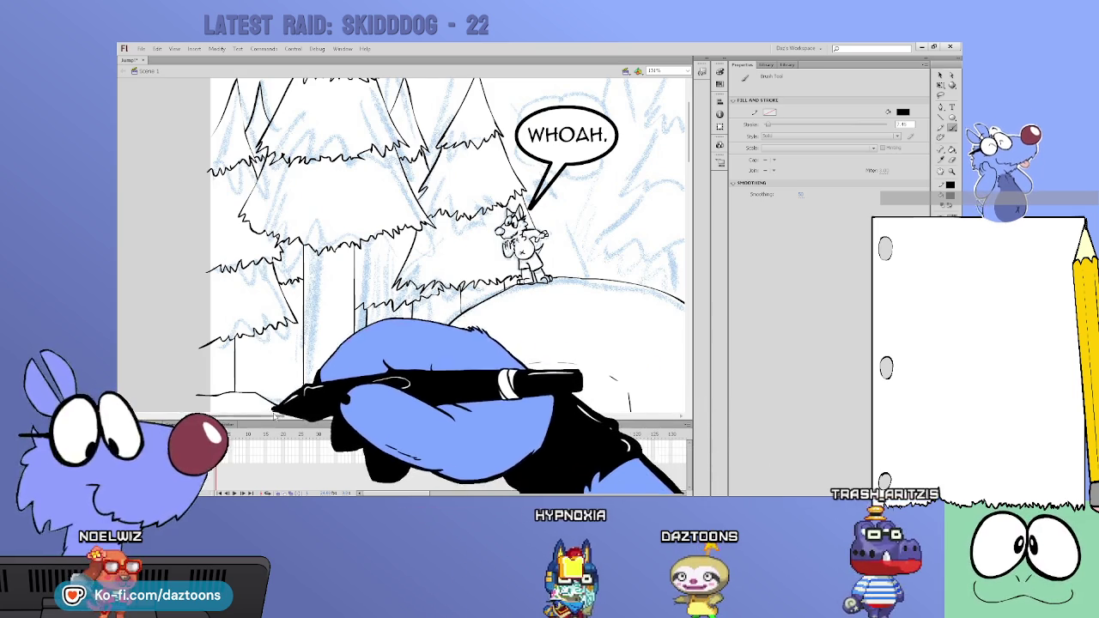
Step: Ink the big pine right of the bubble: its top, sides and spiky lower branches
scroll(343, 412, "right", 5)
scroll(404, 257, "up", 2)
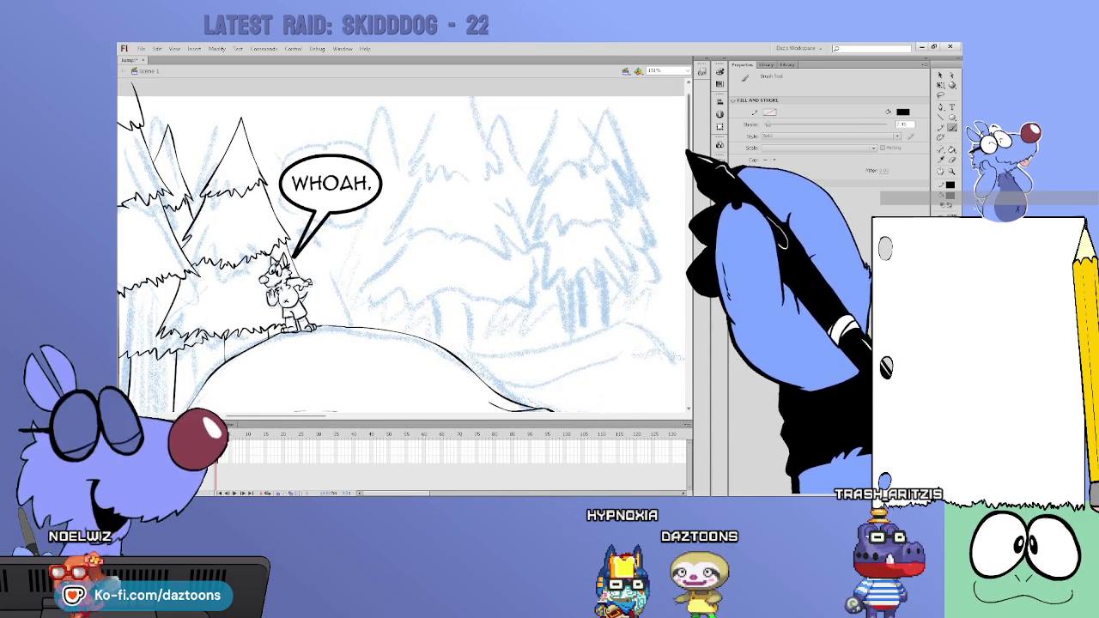
mouse_move(460, 129)
left_mouse_down()
mouse_move(421, 193)
mouse_move(493, 194)
mouse_move(468, 118)
left_mouse_up()
left_click_drag(423, 209, 399, 252)
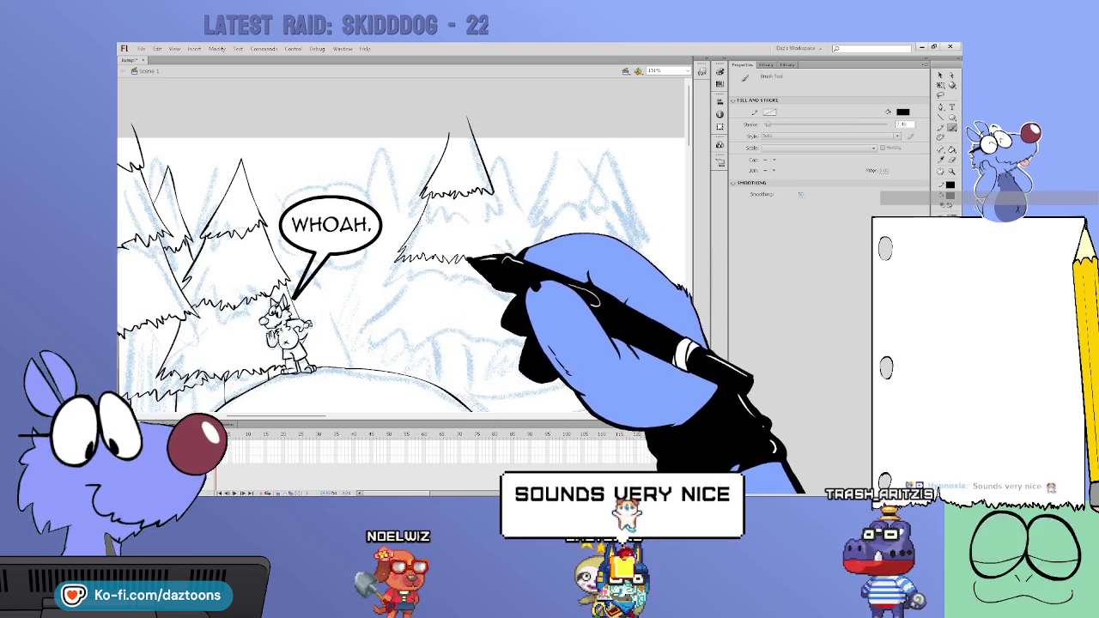
mouse_move(490, 197)
left_mouse_down()
mouse_move(521, 245)
mouse_move(494, 254)
left_mouse_up()
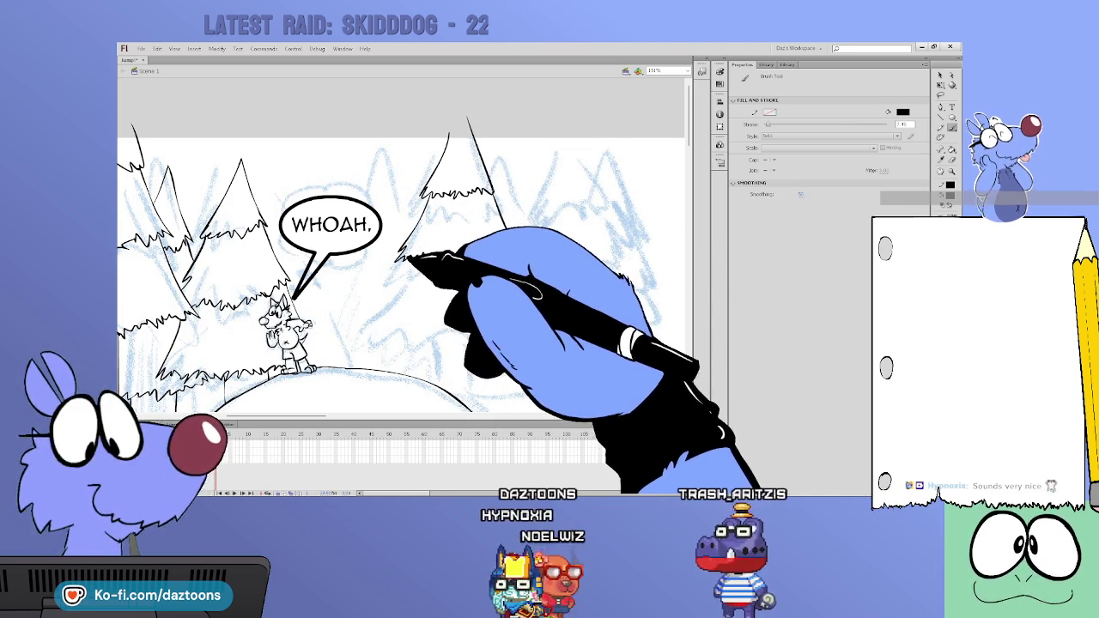
left_click_drag(366, 317, 446, 328)
left_click_drag(515, 248, 527, 309)
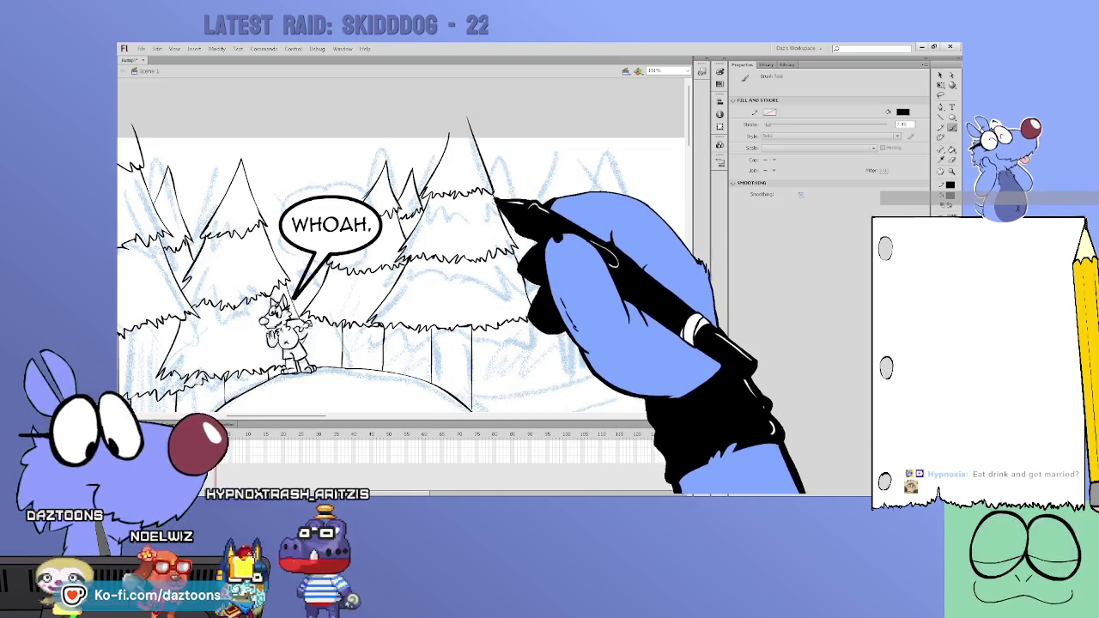
Step: Ink the next right-hand pine's slopes and edge, undoing the last stray stroke
left_click_drag(505, 173, 519, 220)
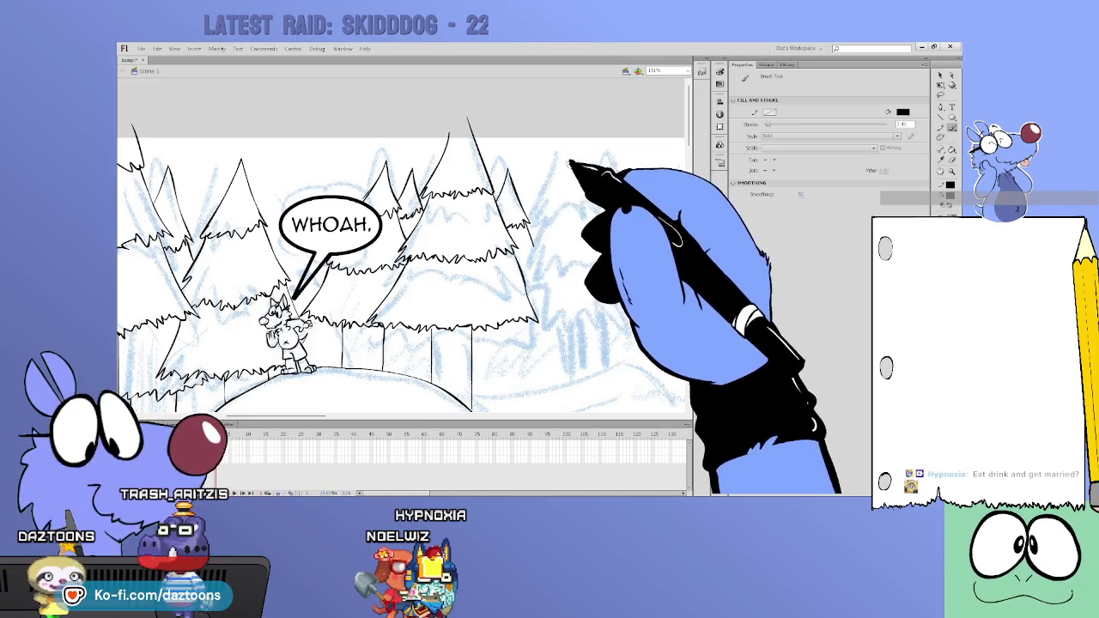
left_click_drag(568, 153, 547, 211)
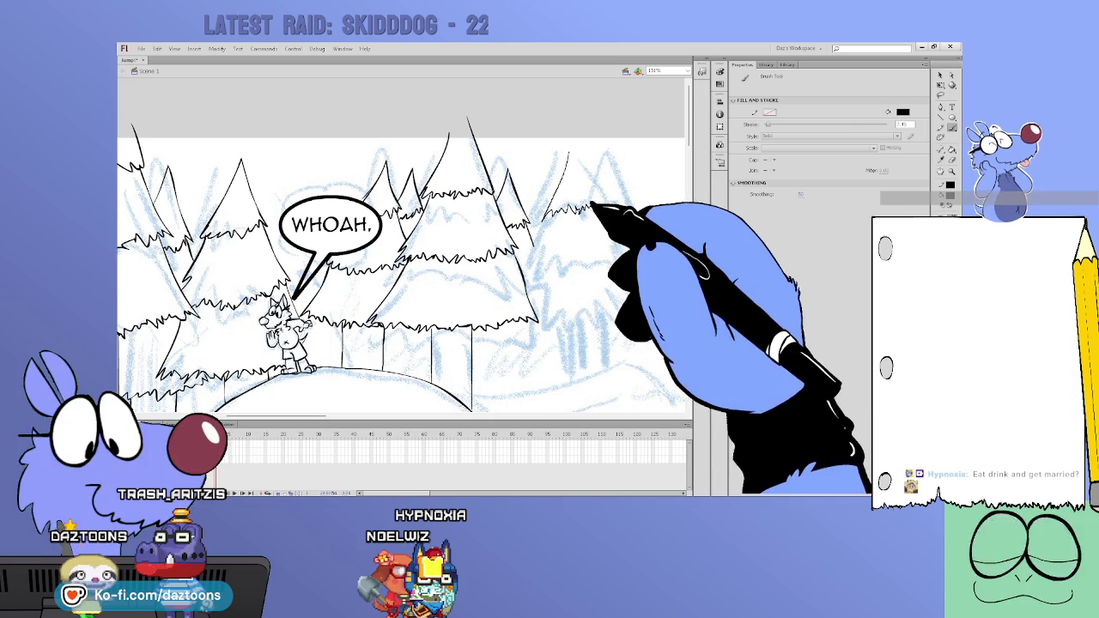
left_click_drag(572, 146, 592, 182)
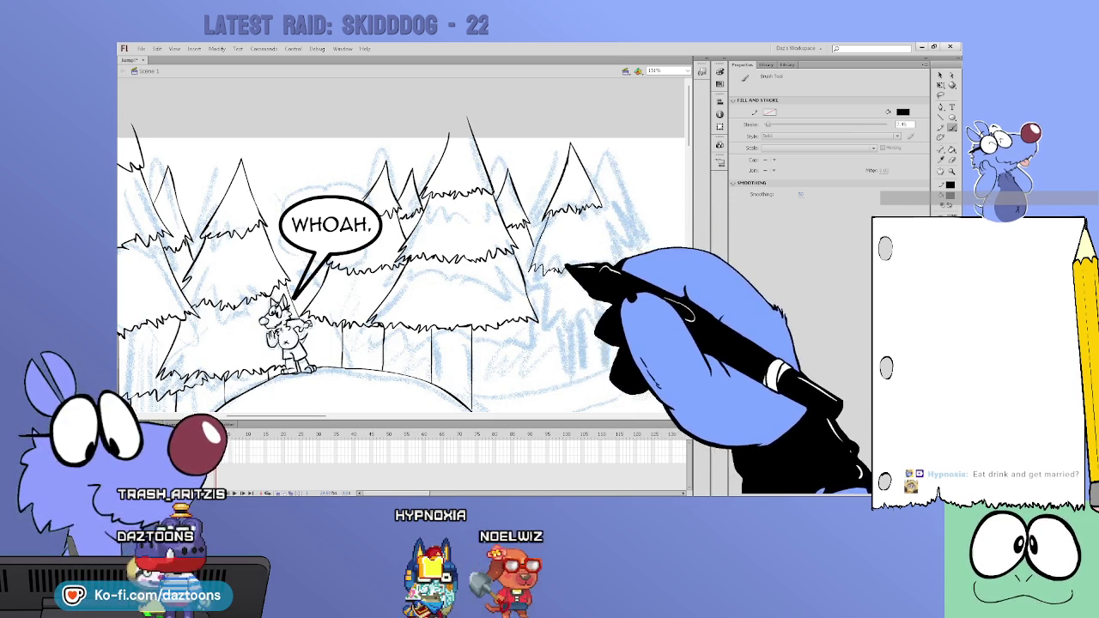
left_click_drag(597, 211, 614, 260)
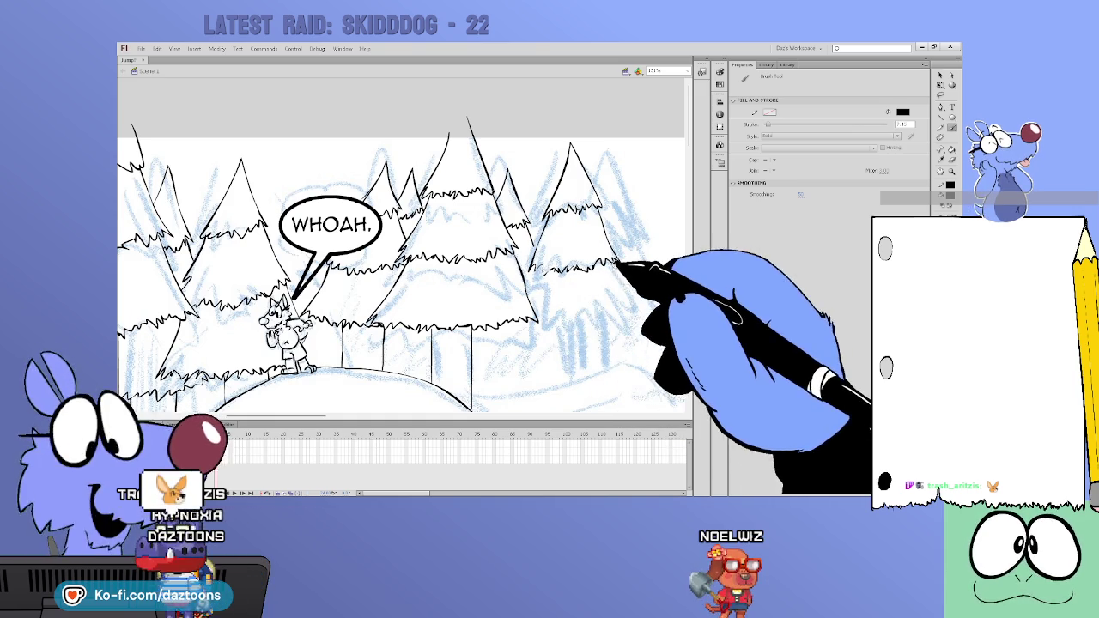
key("ctrl+z")
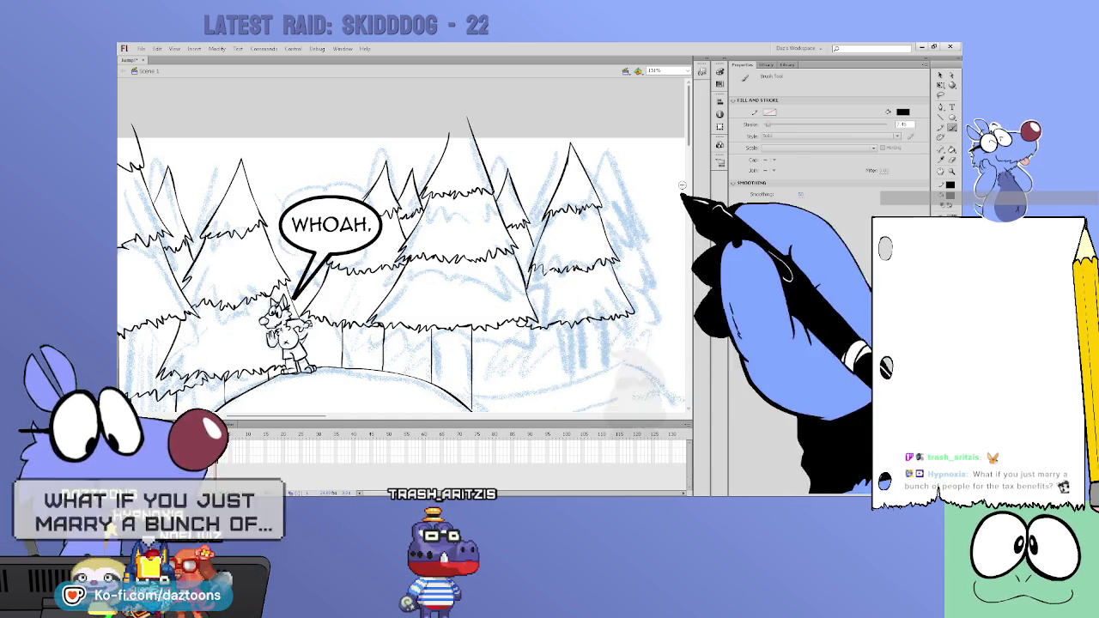
Step: Ink the snow bank outline down the slope and vertical trunk lines under the pines
scroll(404, 257, "down", 2)
scroll(404, 258, "down", 2)
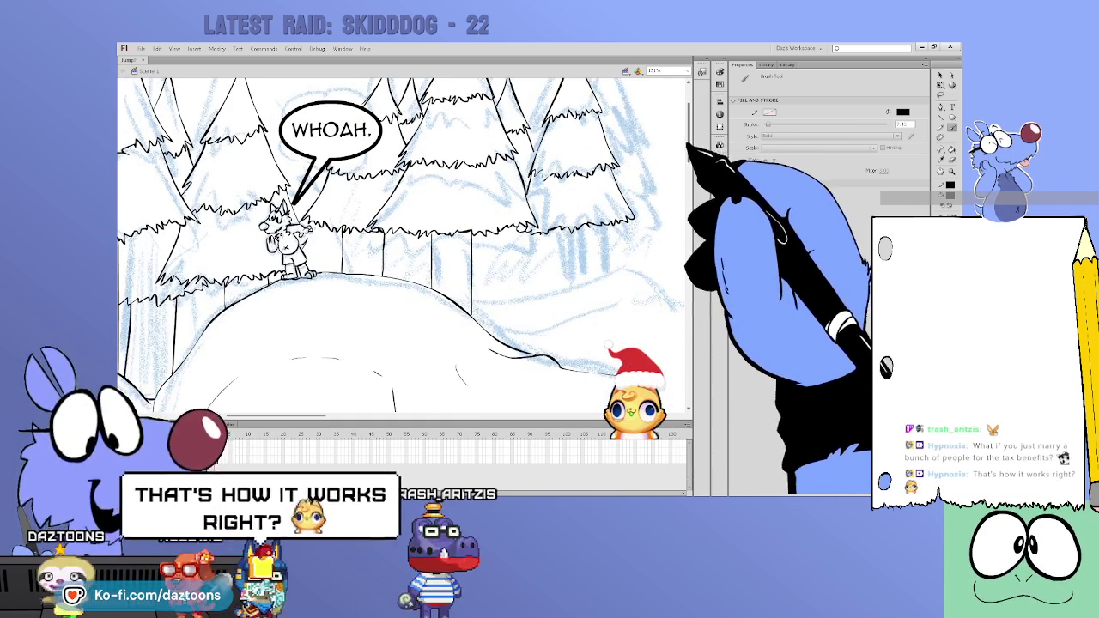
scroll(403, 257, "right", 3)
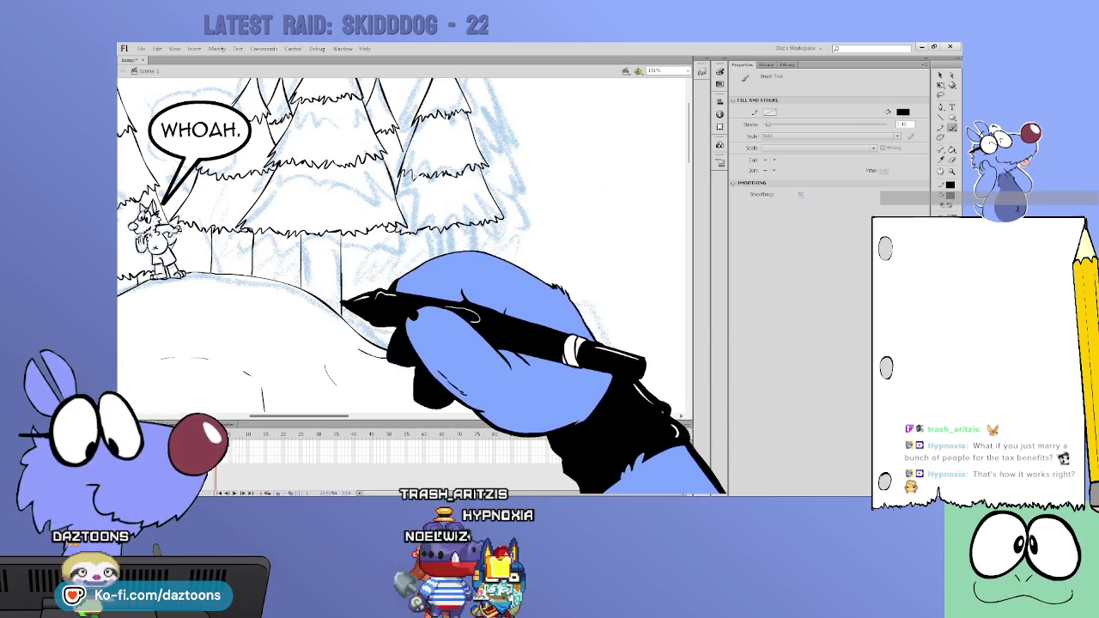
left_click_drag(348, 302, 563, 315)
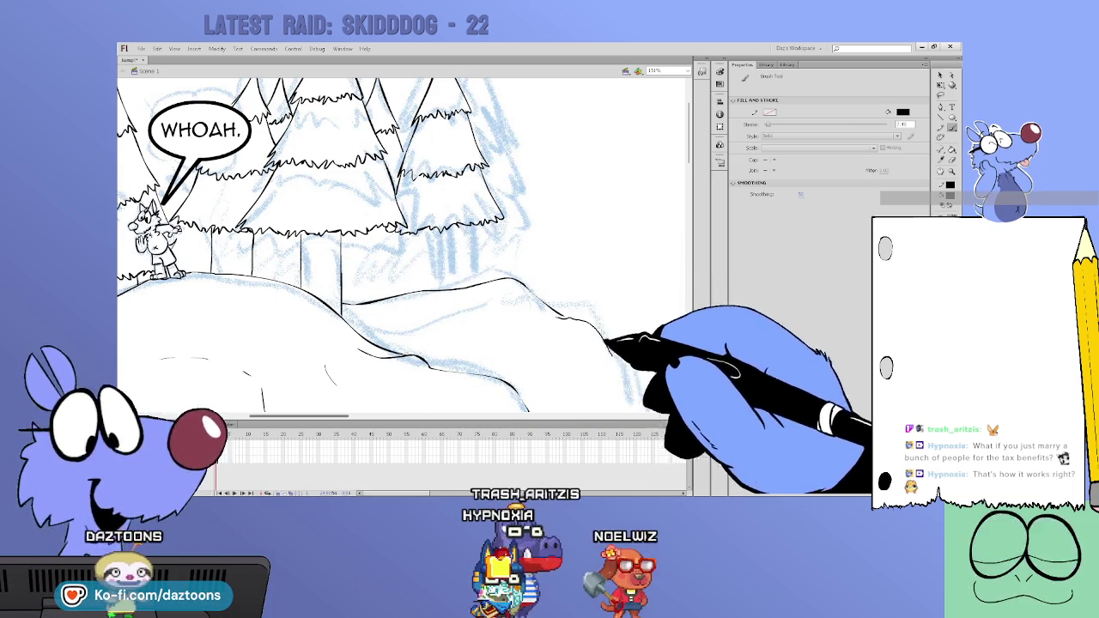
scroll(404, 258, "down", 3)
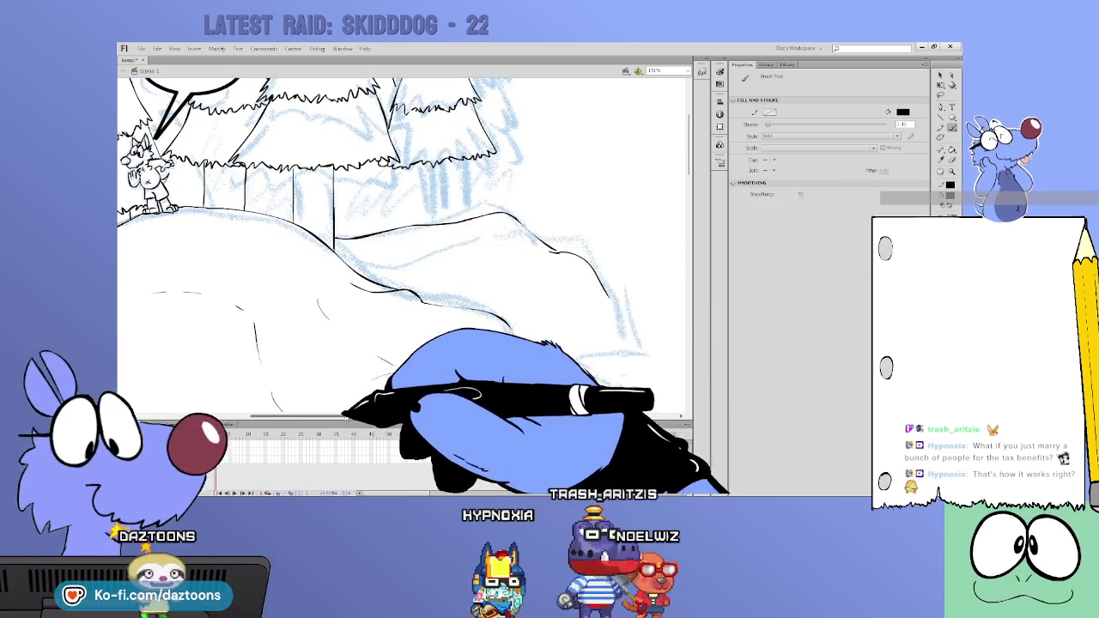
scroll(429, 258, "right", 3)
mouse_move(412, 245)
left_mouse_down()
mouse_move(503, 318)
mouse_move(516, 352)
left_mouse_up()
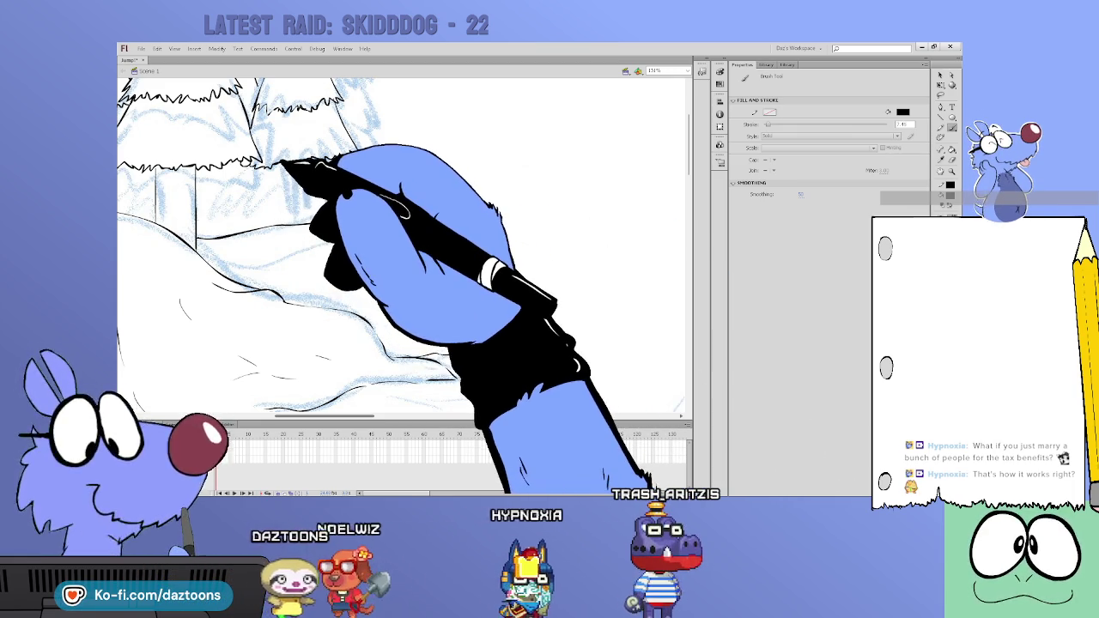
left_click_drag(314, 224, 315, 182)
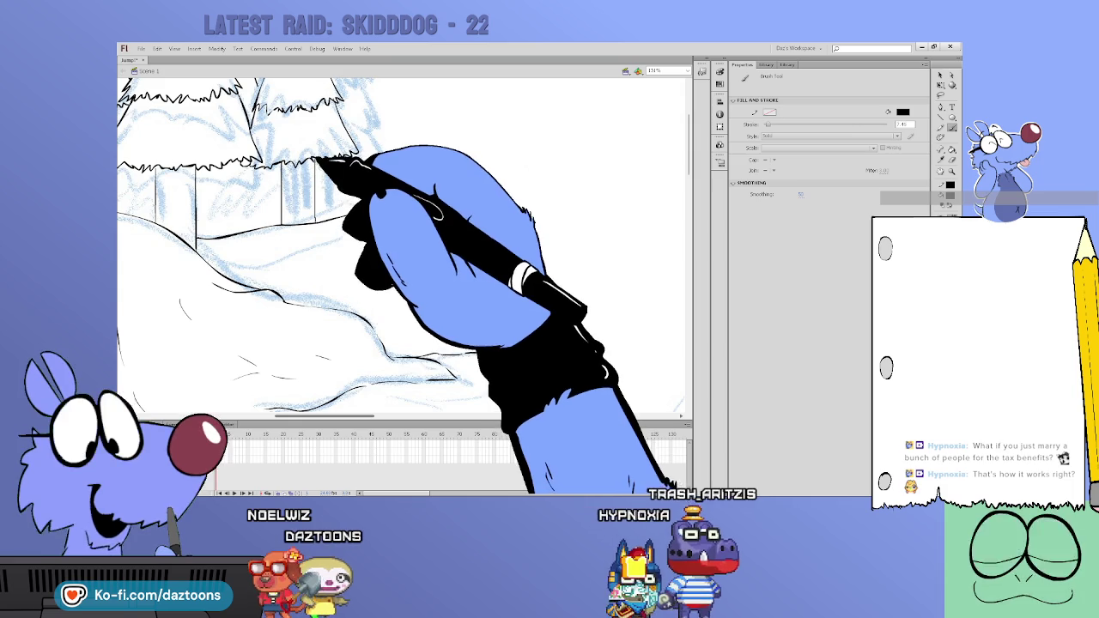
left_click_drag(690, 167, 689, 129)
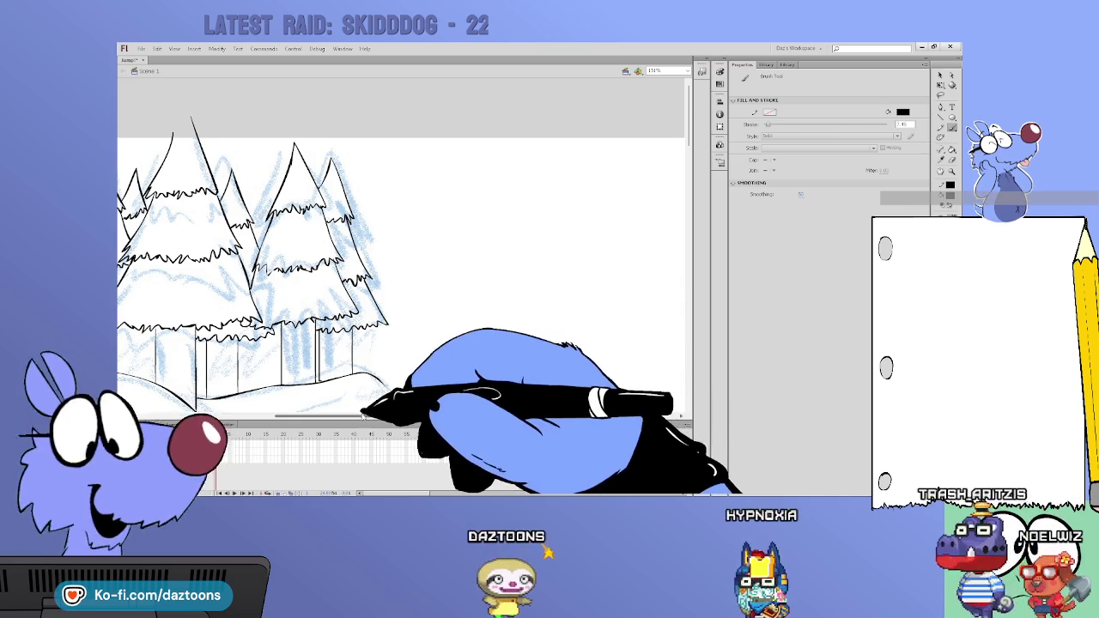
Step: Draw a black ridge line across the right snowy slope, then pan the stage
key("Return")
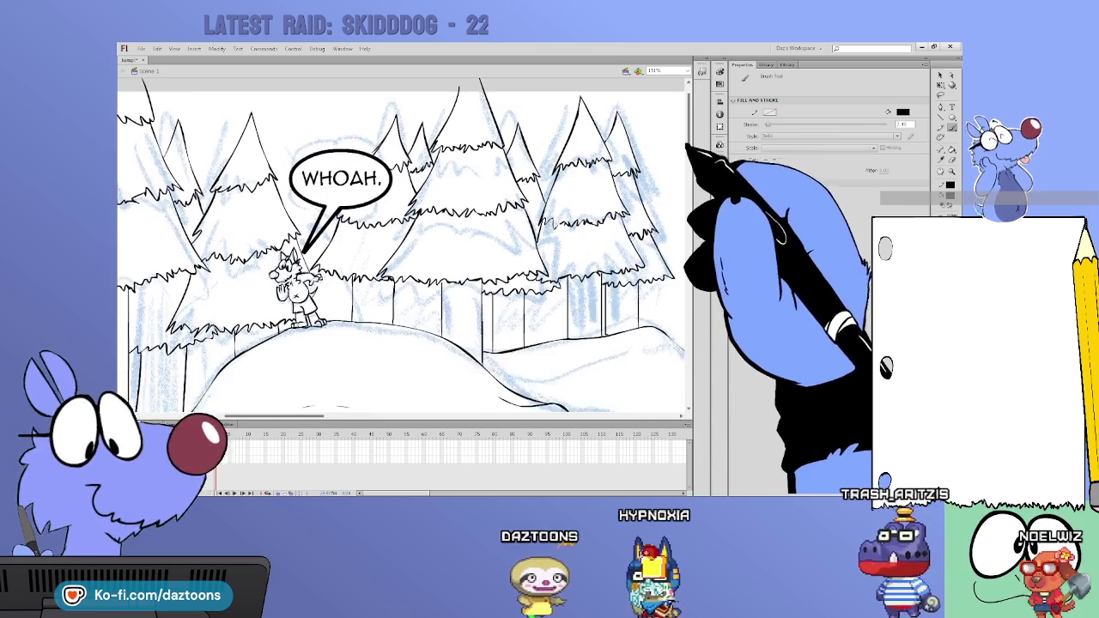
left_click_drag(543, 220, 635, 204)
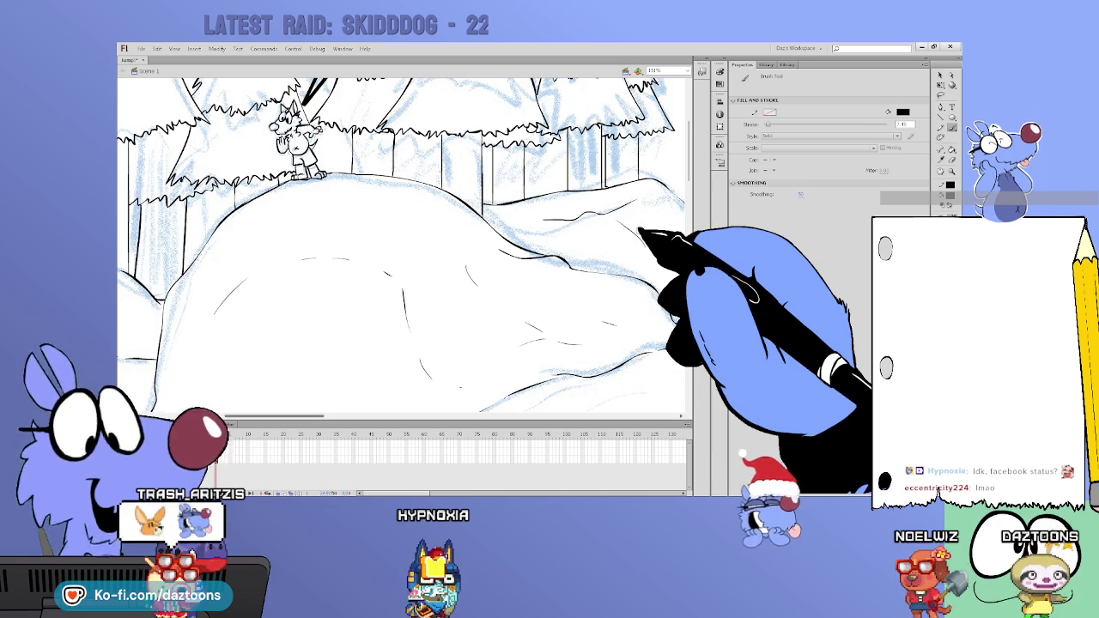
left_click_drag(515, 257, 348, 258)
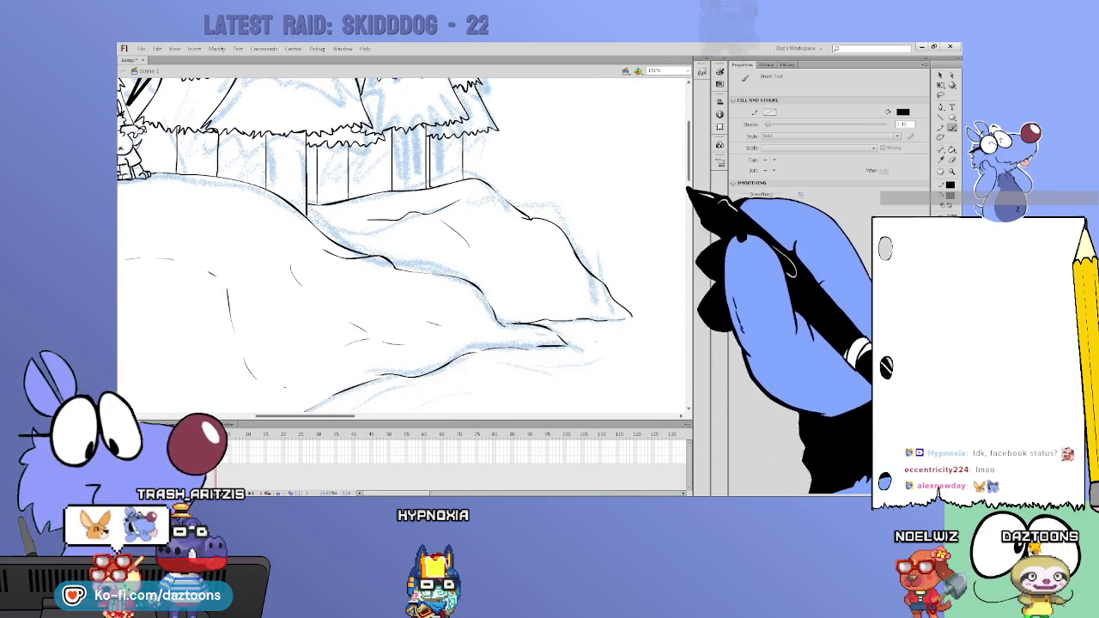
Step: Ink a black line along the snow mound's edge
scroll(404, 249, "up", 4)
scroll(404, 249, "up", 1)
scroll(670, 172, "down", 6)
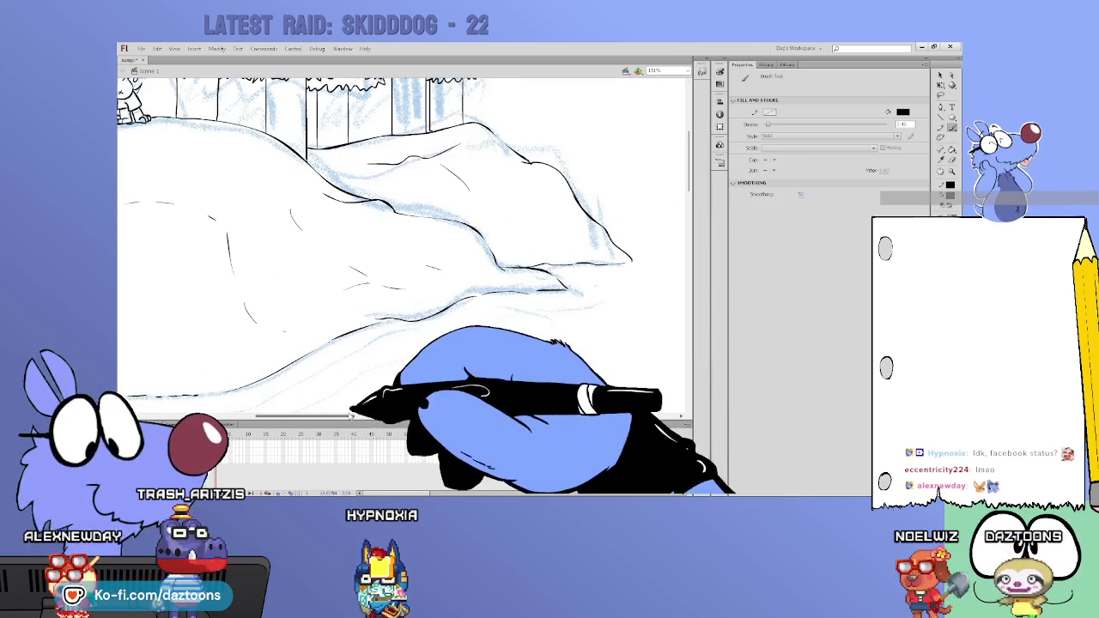
scroll(378, 399, "right", 4)
scroll(666, 189, "up", 1)
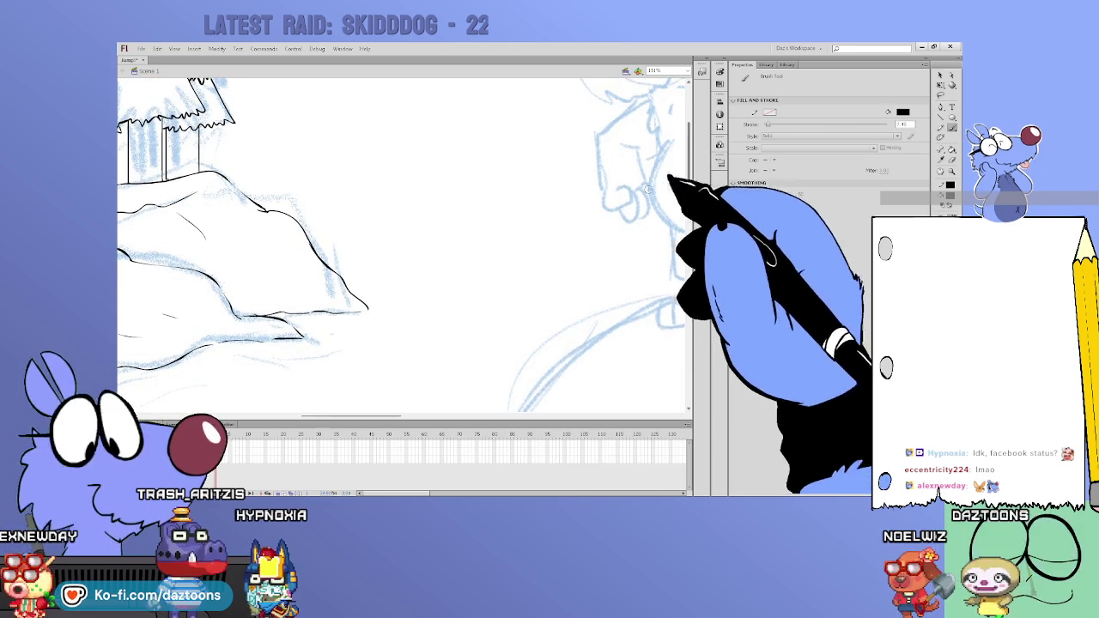
left_click_drag(434, 292, 369, 301)
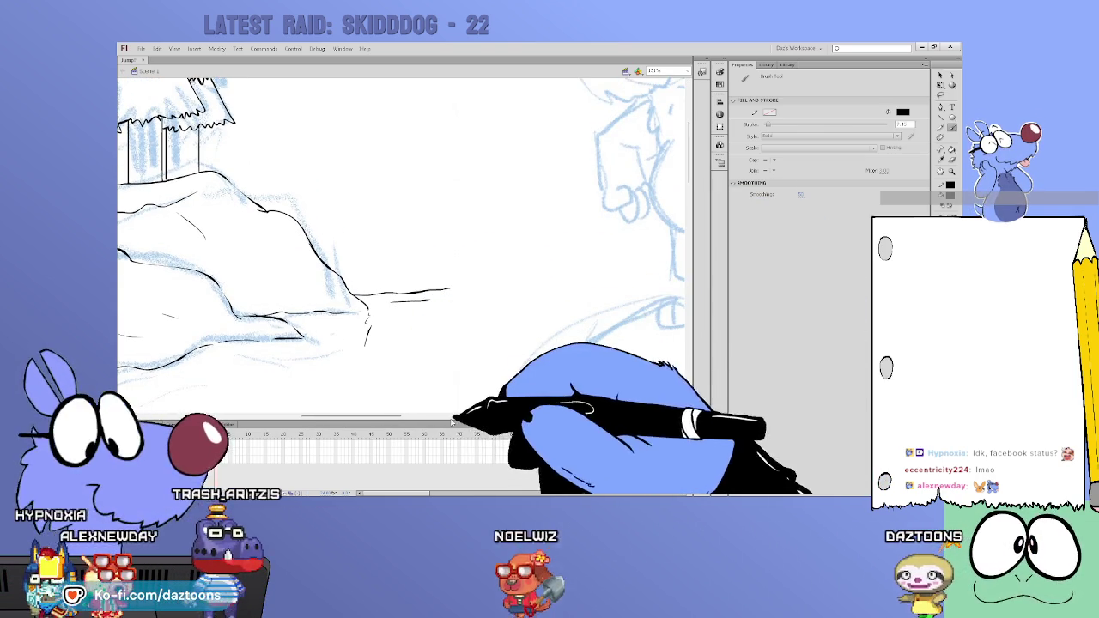
Step: Ink vertical trunk lines, including one above the HEY! bubble
scroll(393, 397, "left", 3)
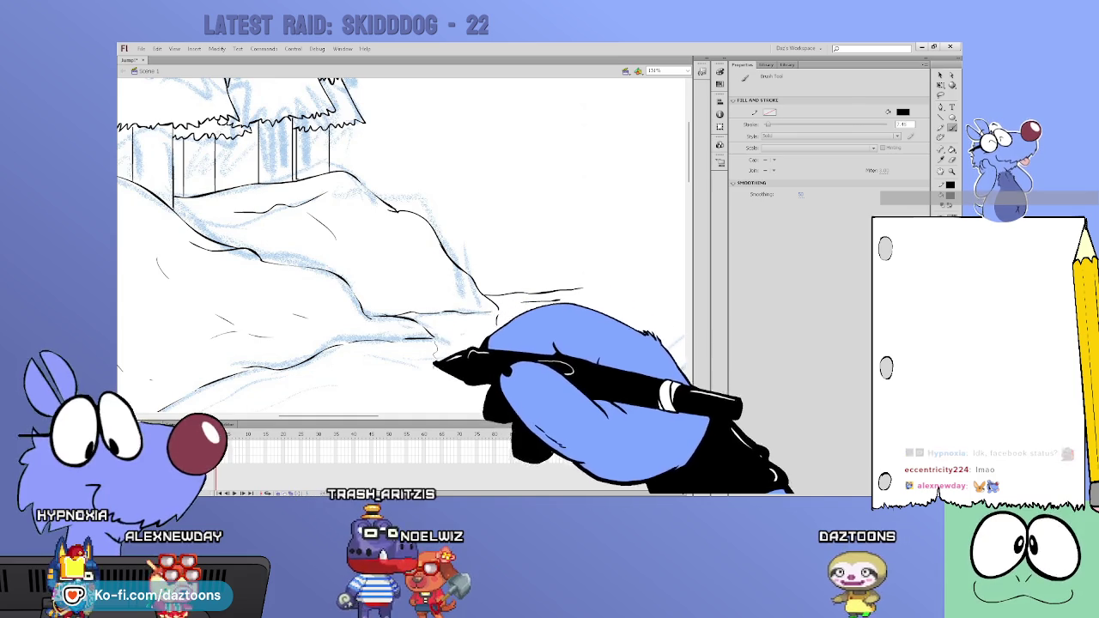
scroll(366, 404, "up", 5)
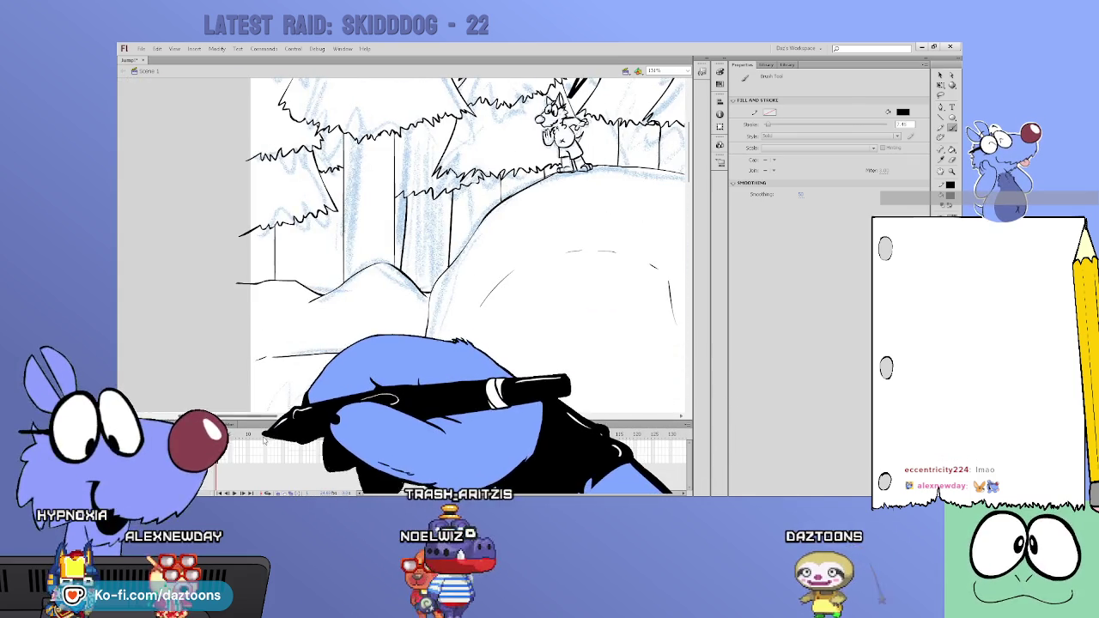
scroll(678, 206, "down", 5)
scroll(679, 199, "down", 2)
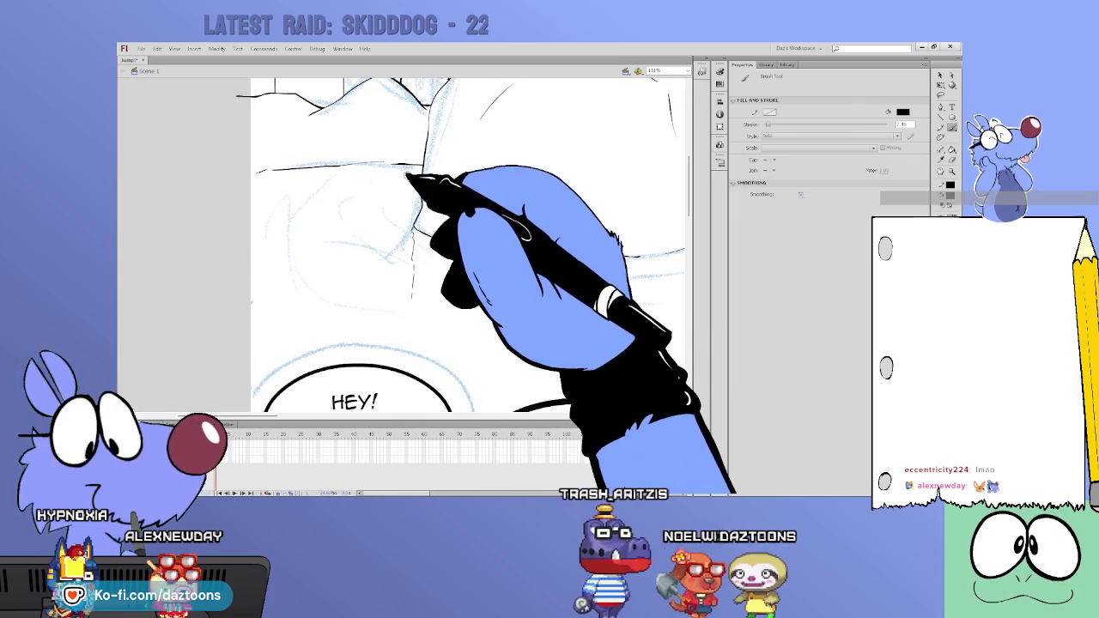
left_click_drag(386, 163, 385, 230)
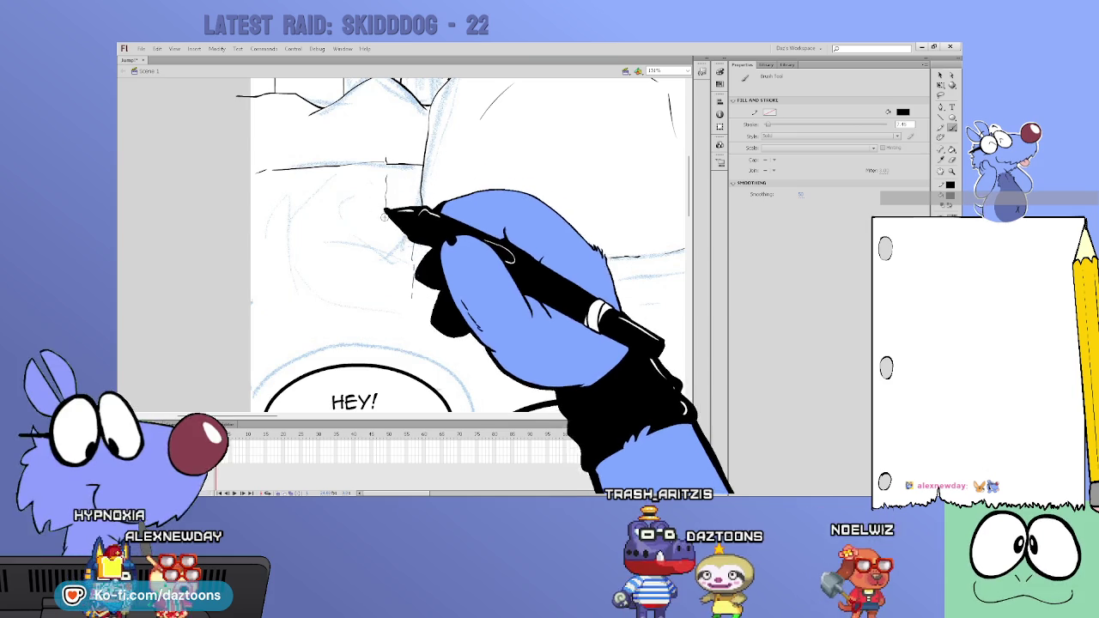
left_click_drag(694, 204, 691, 133)
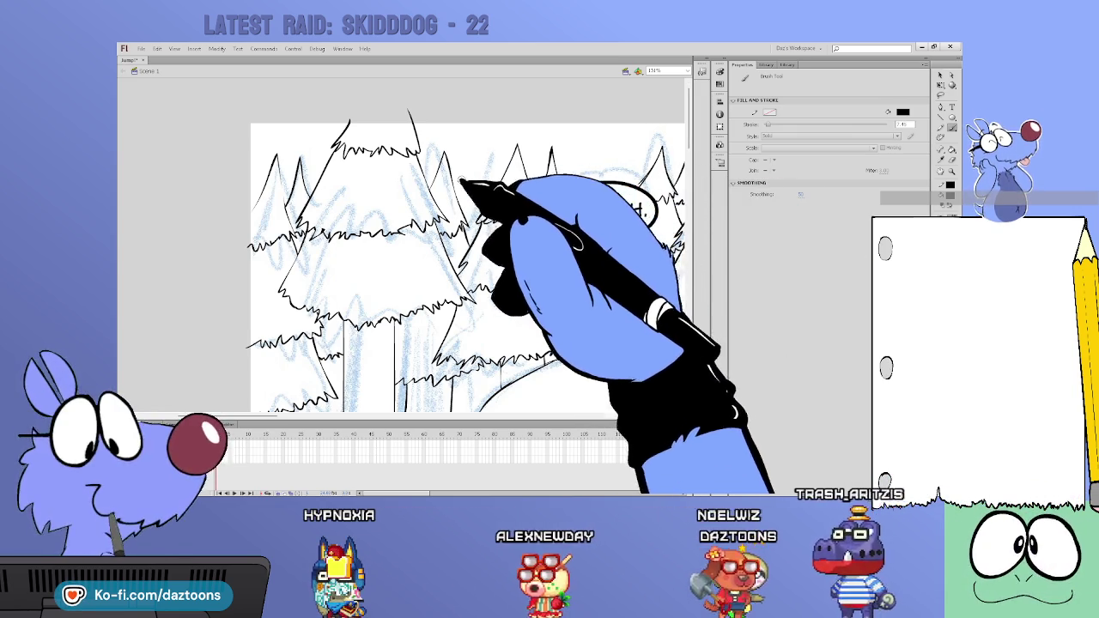
Step: Ink a small pine treetop peak, then pan the stage sideways along the forest
left_click_drag(471, 172, 483, 169)
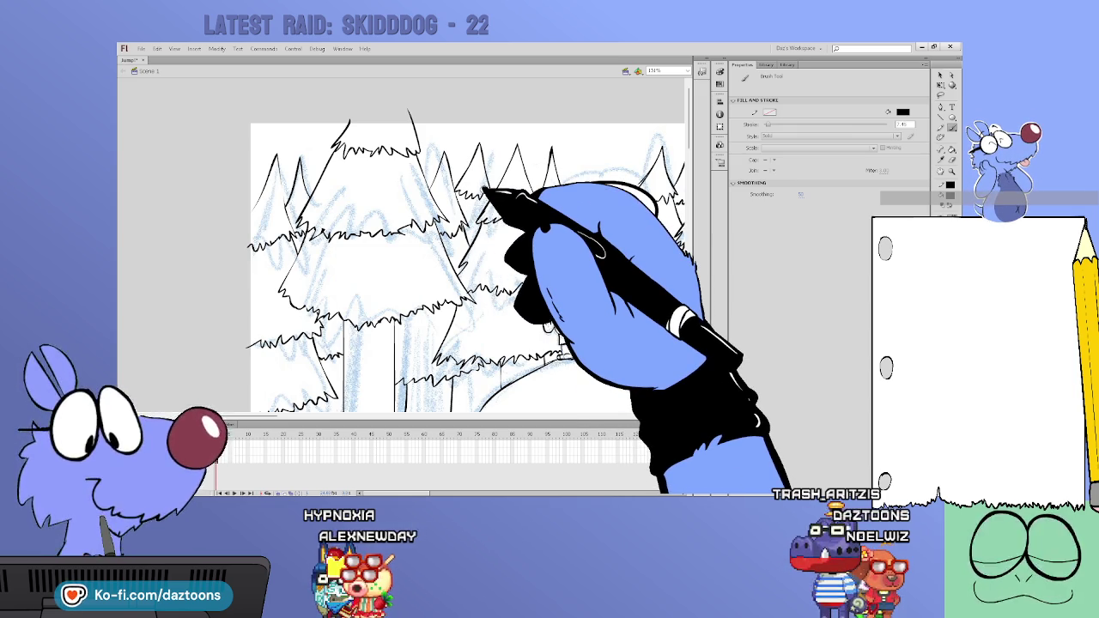
scroll(446, 257, "right", 5)
scroll(429, 300, "right", 3)
scroll(404, 361, "right", 5)
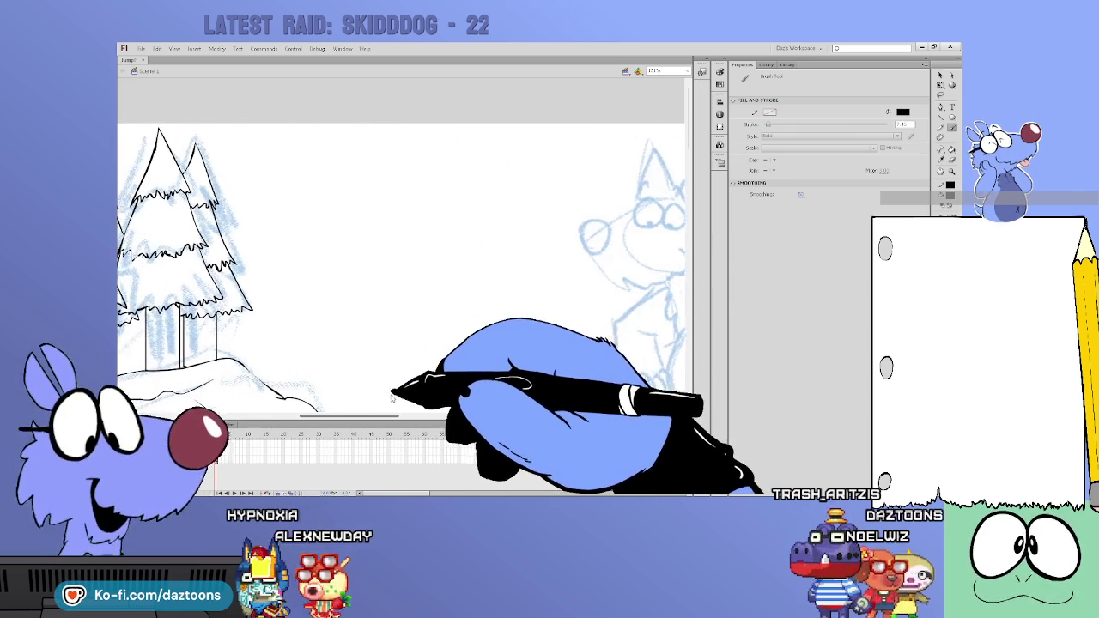
scroll(392, 396, "left", 5)
scroll(391, 396, "left", 2)
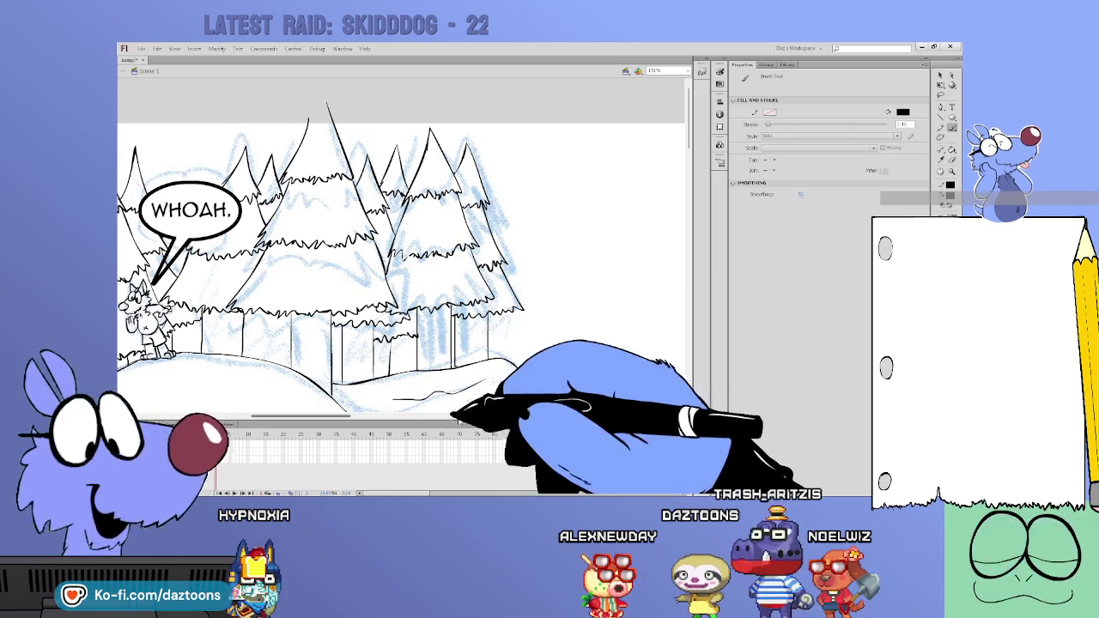
Step: Pan around the stage to reach the remaining pine trees and the tallest central pine
scroll(404, 257, "left", 3)
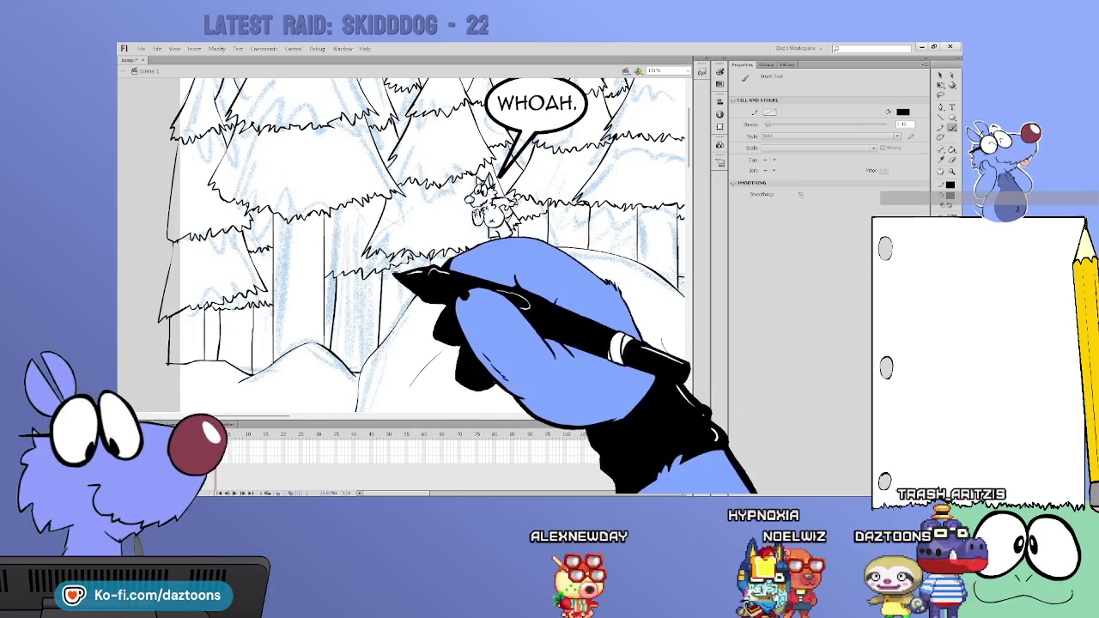
scroll(429, 244, "up", 2)
scroll(429, 245, "up", 3)
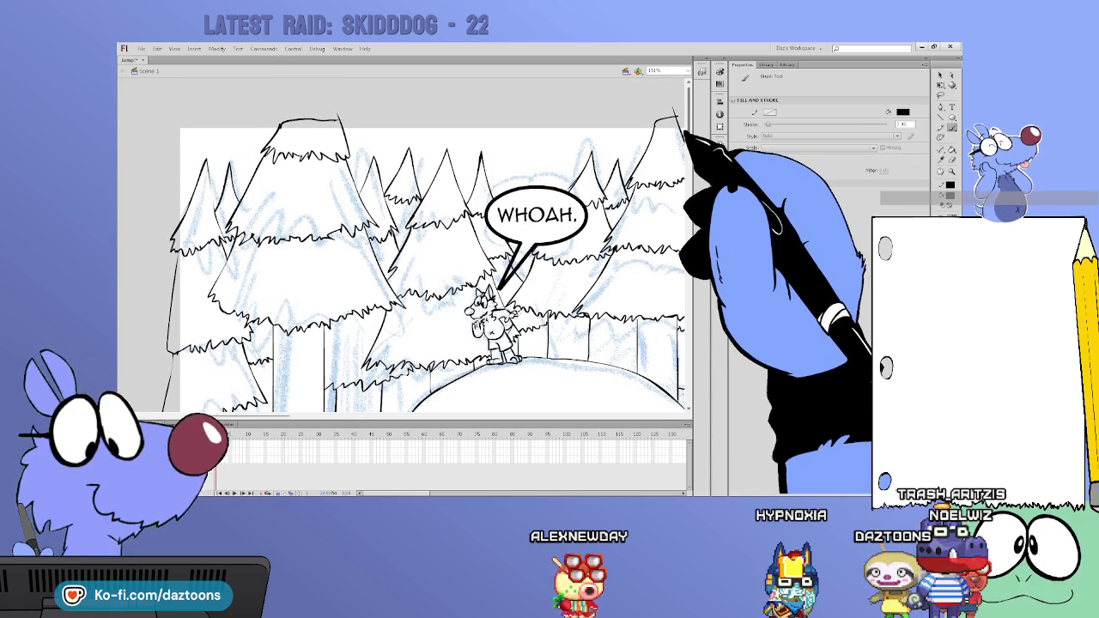
scroll(404, 257, "down", 3)
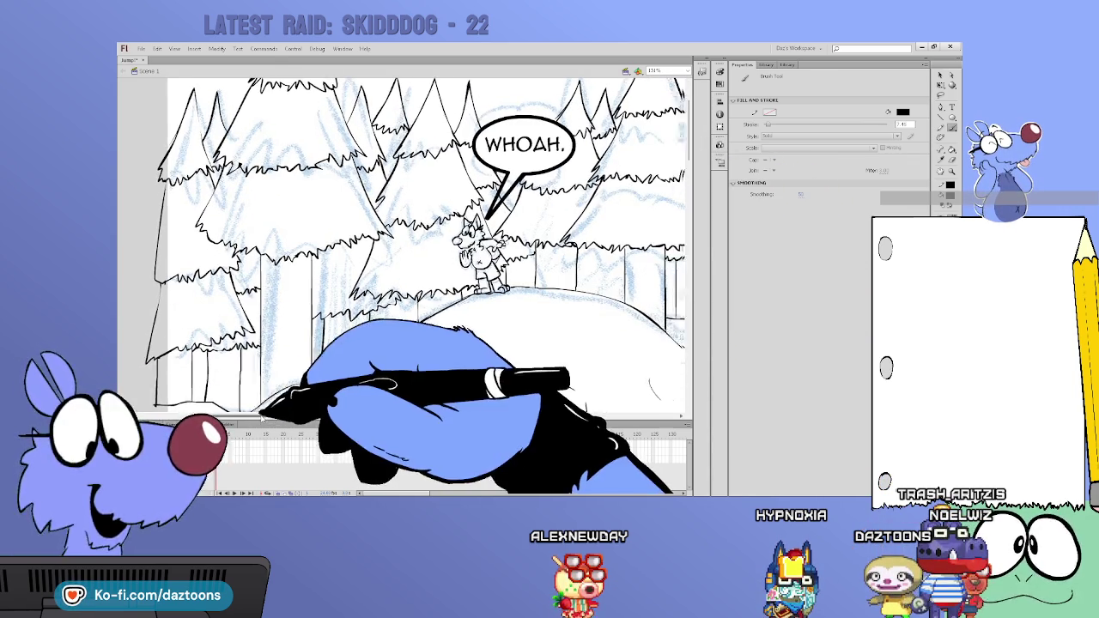
scroll(404, 258, "right", 8)
scroll(404, 257, "right", 6)
scroll(403, 257, "left", 3)
scroll(403, 258, "left", 2)
scroll(403, 258, "left", 2)
scroll(303, 396, "left", 1)
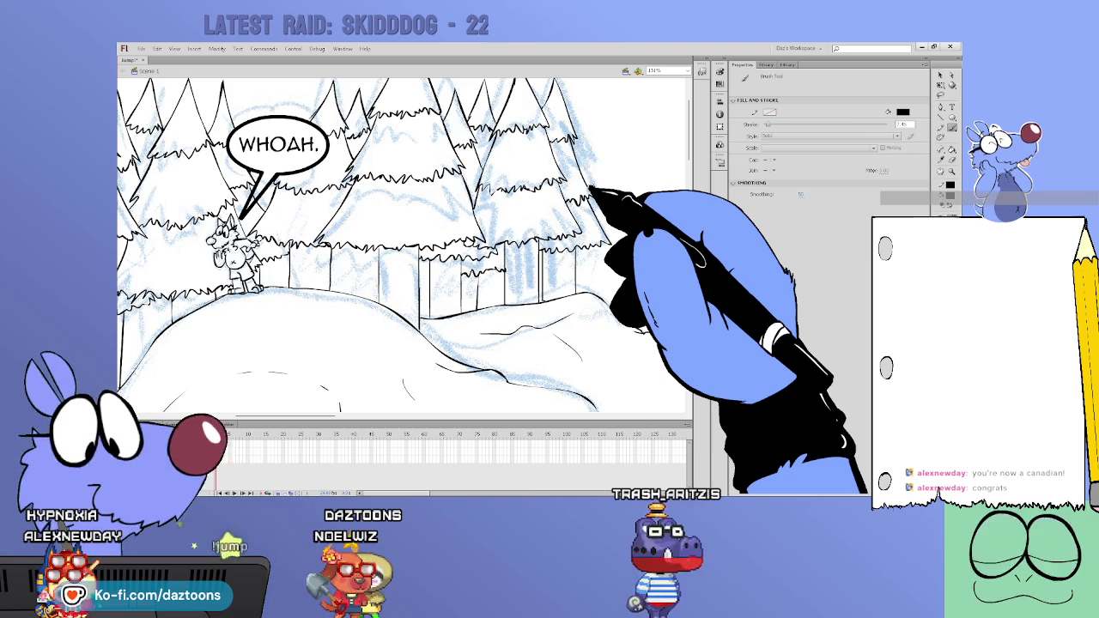
scroll(404, 245, "up", 3)
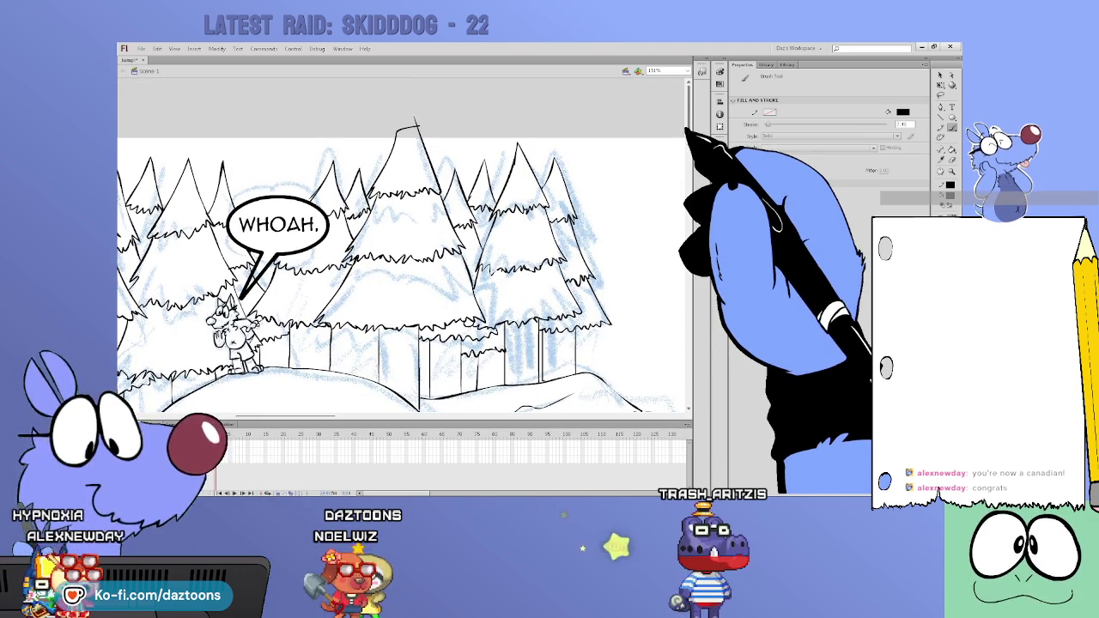
Step: Ink black contour lines across the snow slope and along the mound's lower edge
scroll(687, 133, "down", 3)
scroll(687, 183, "down", 3)
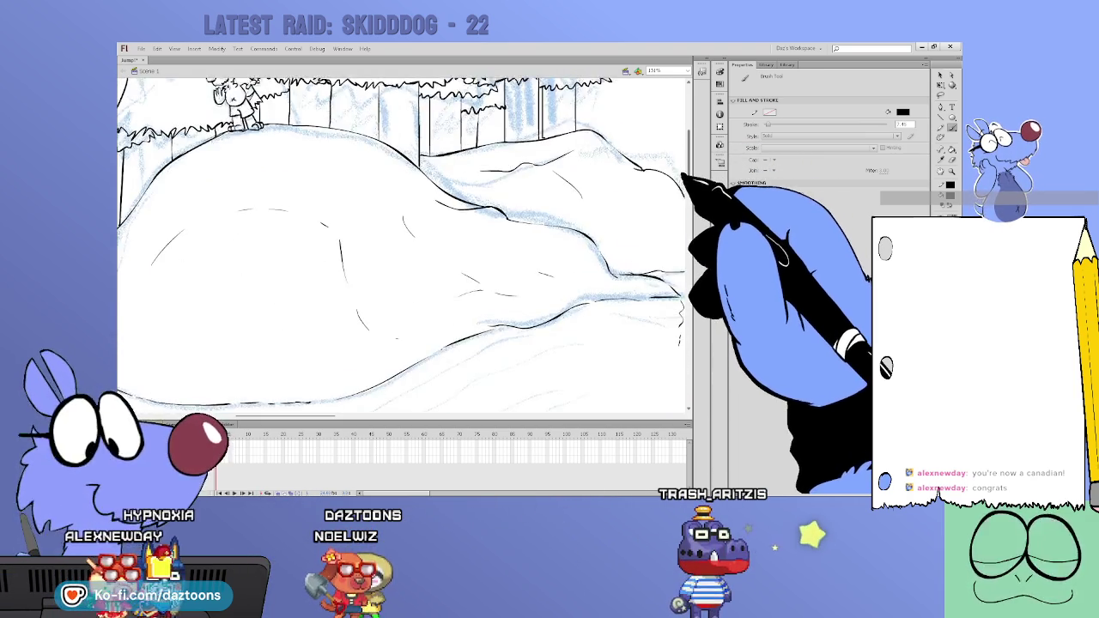
scroll(687, 196, "down", 2)
scroll(473, 276, "down", 2)
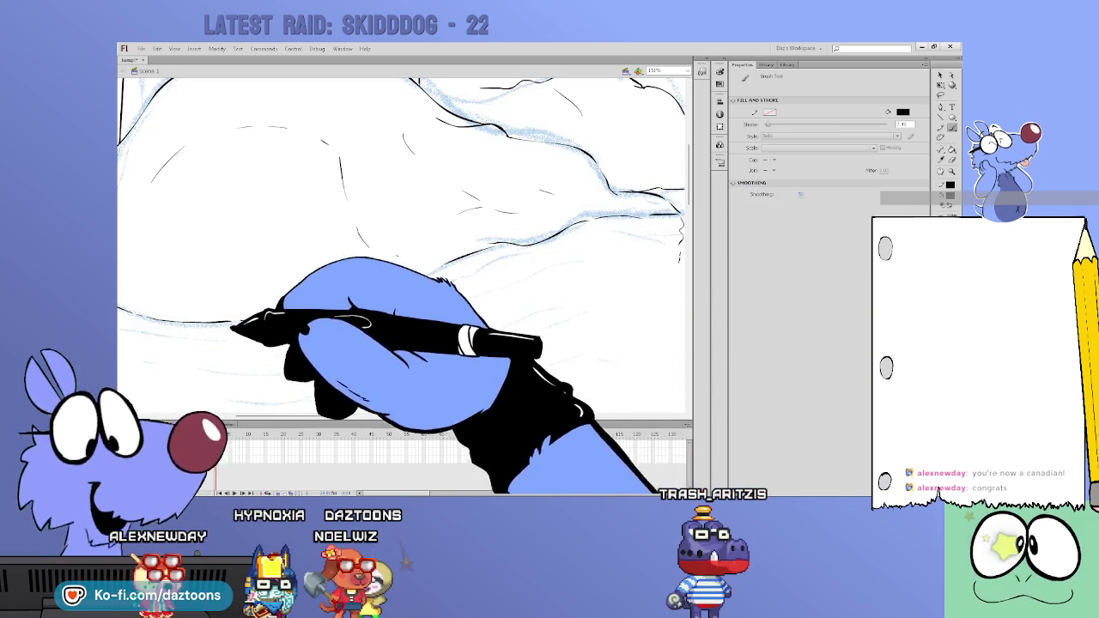
left_click_drag(337, 417, 305, 418)
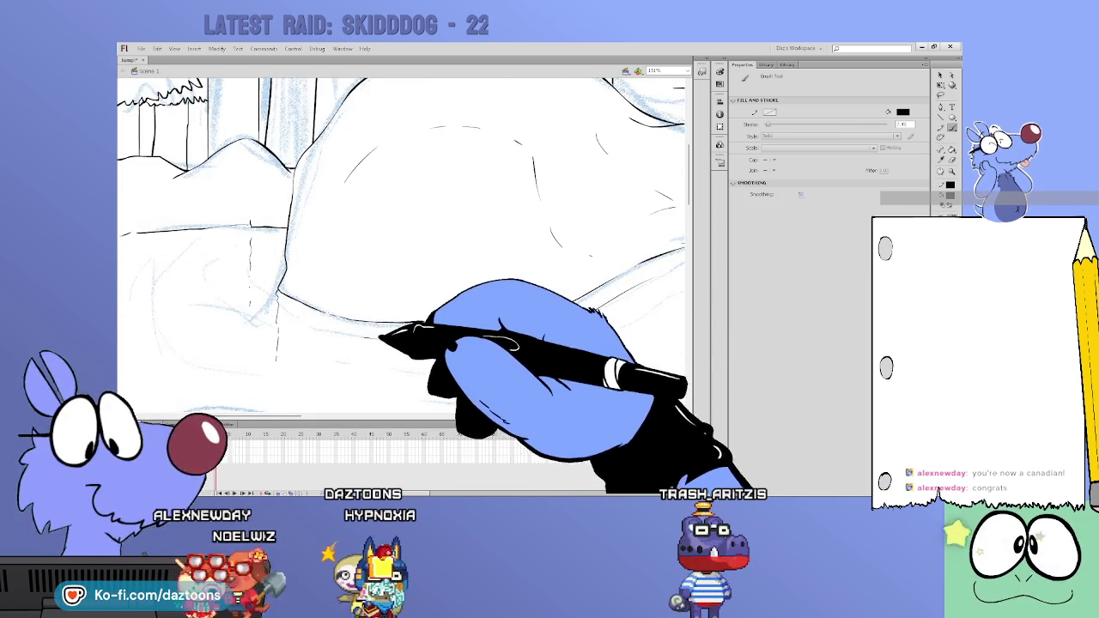
left_click_drag(339, 343, 515, 355)
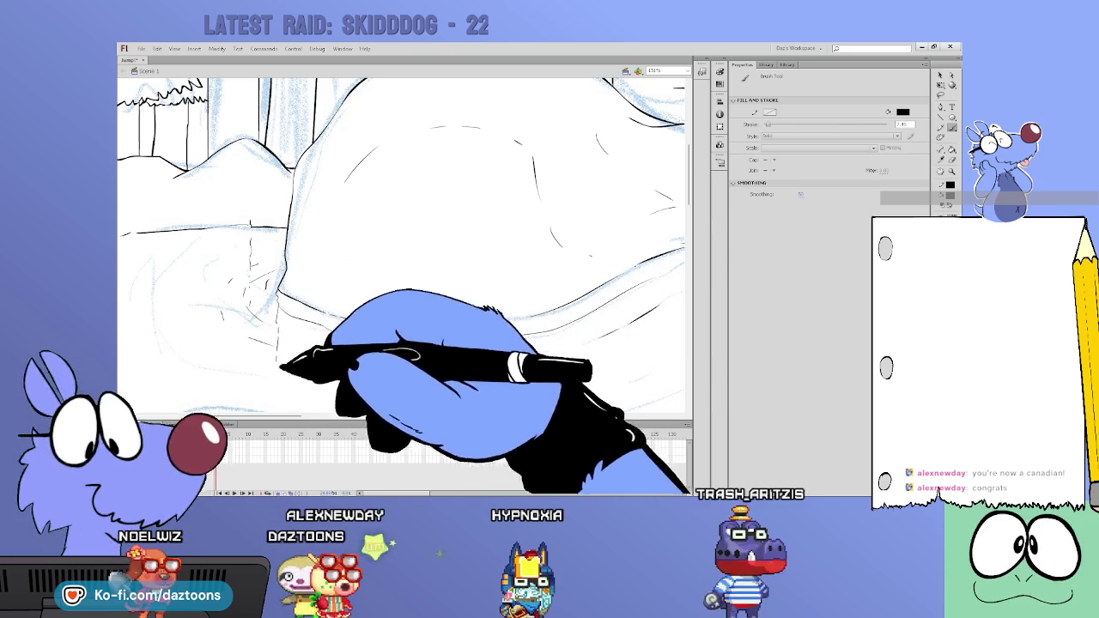
left_click_drag(283, 367, 515, 367)
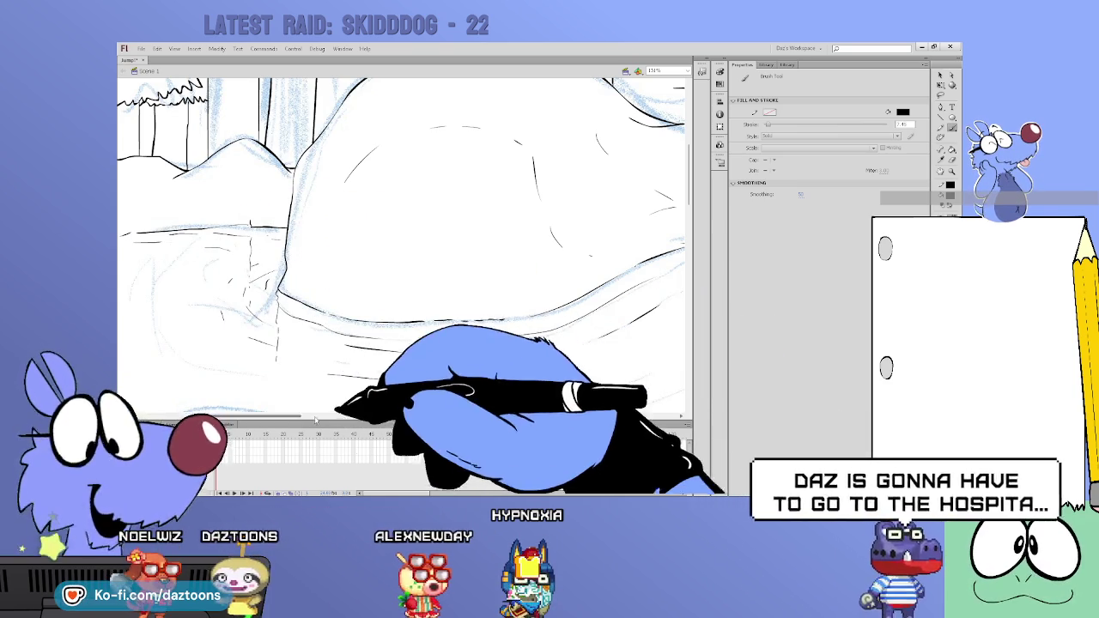
Step: Zoom out to check the whole character and hill scene, then zoom back onto the snow hill
key("ctrl+minus")
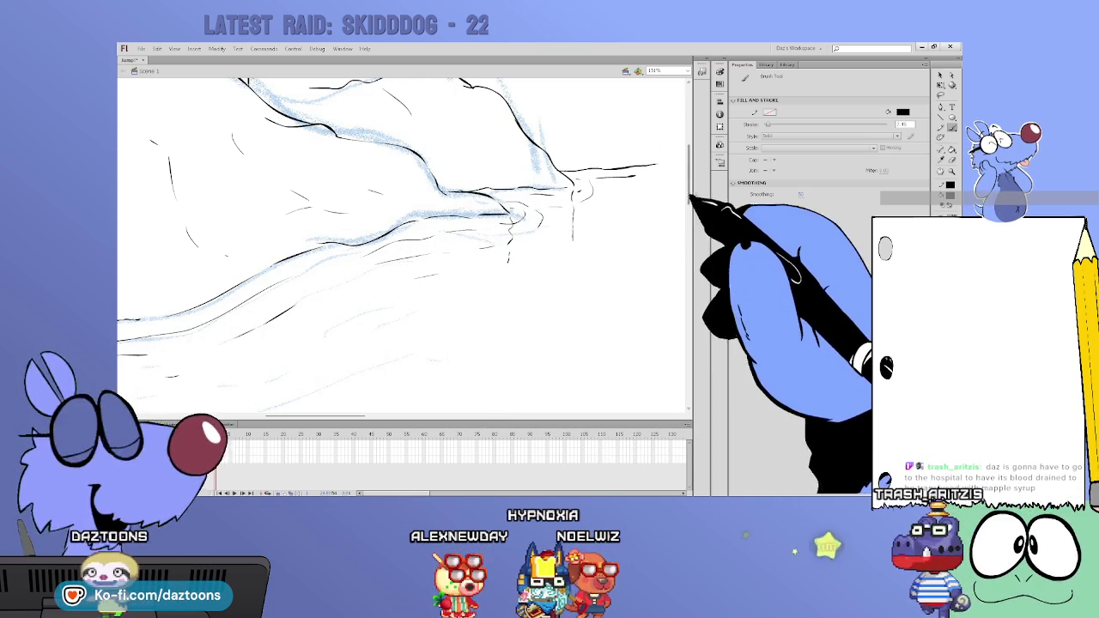
scroll(691, 197, "up", 3)
scroll(687, 181, "up", 2)
scroll(687, 181, "up", 2)
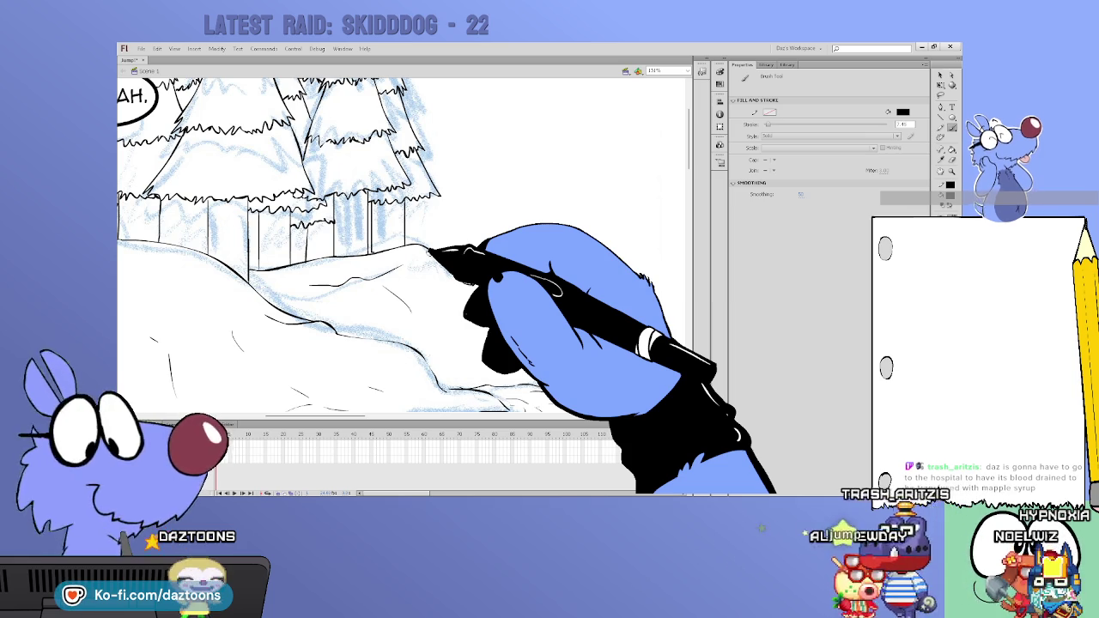
key("ctrl+minus")
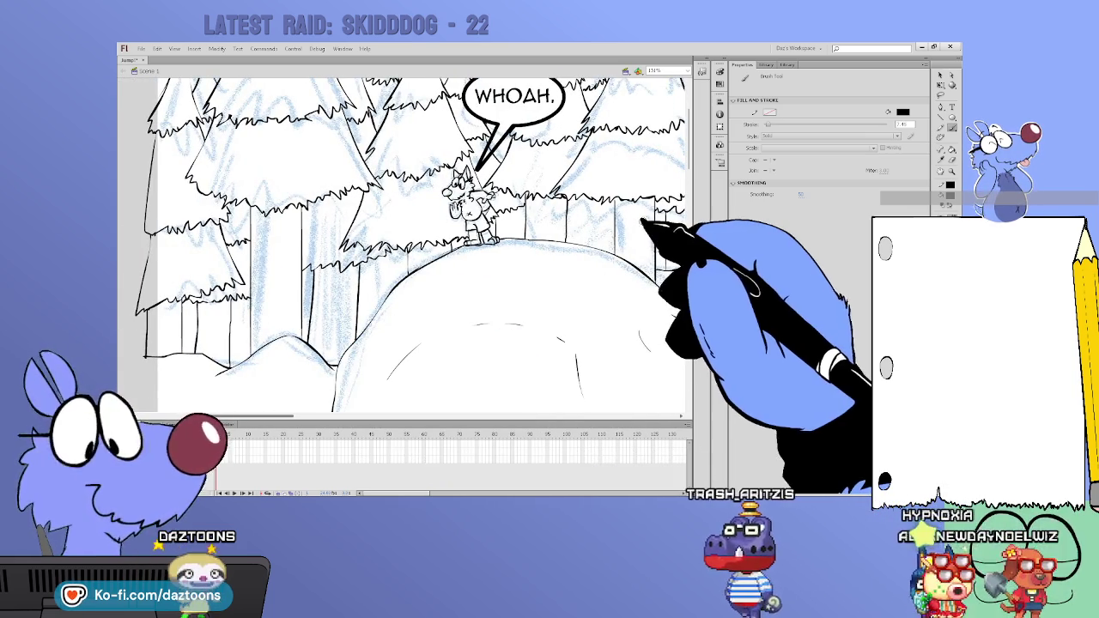
key("ctrl+equal")
scroll(412, 249, "up", 2)
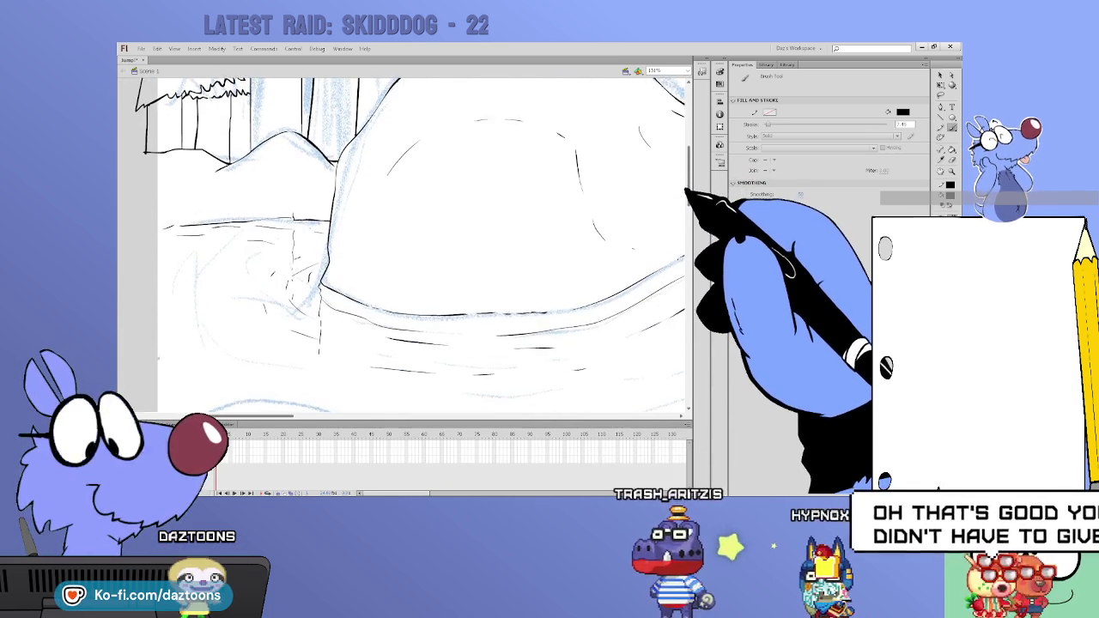